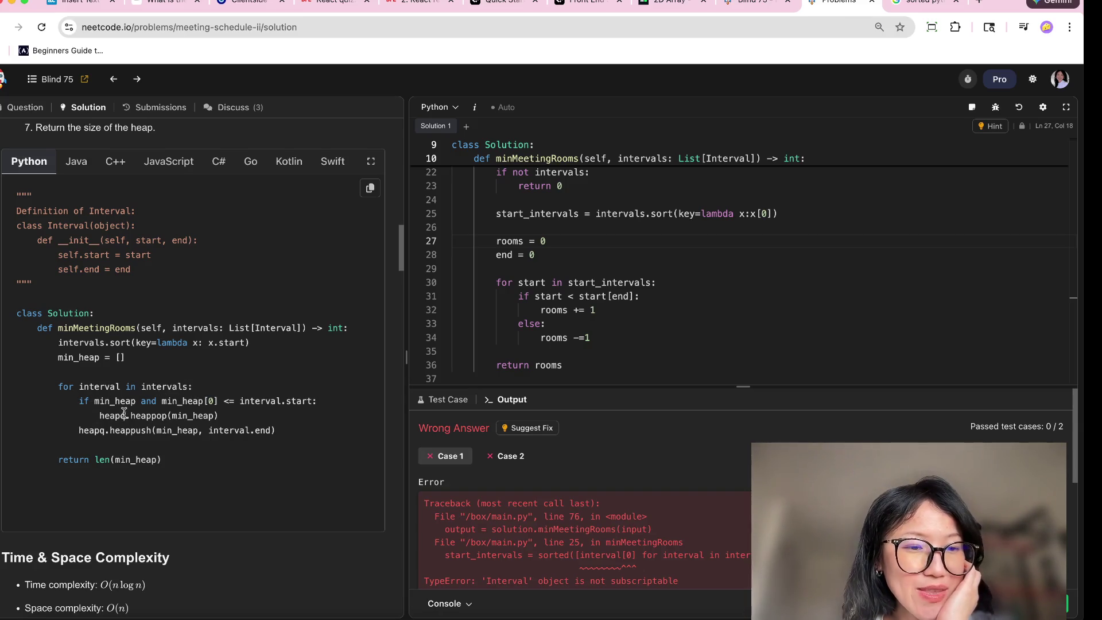
Review the min_heap check in the Meeting Schedule II solution, then switch to Insert Text In Document
{"action": "left_click_drag", "start_coordinate": [136, 401], "coordinate": [96, 401]}
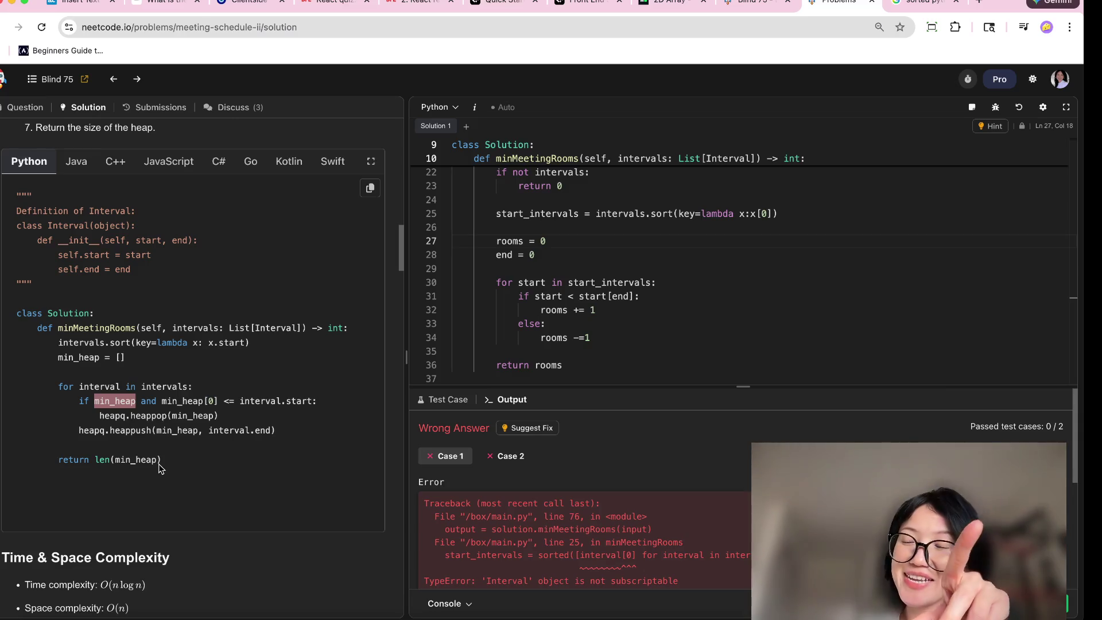
{"action": "left_click", "coordinate": [708, 256]}
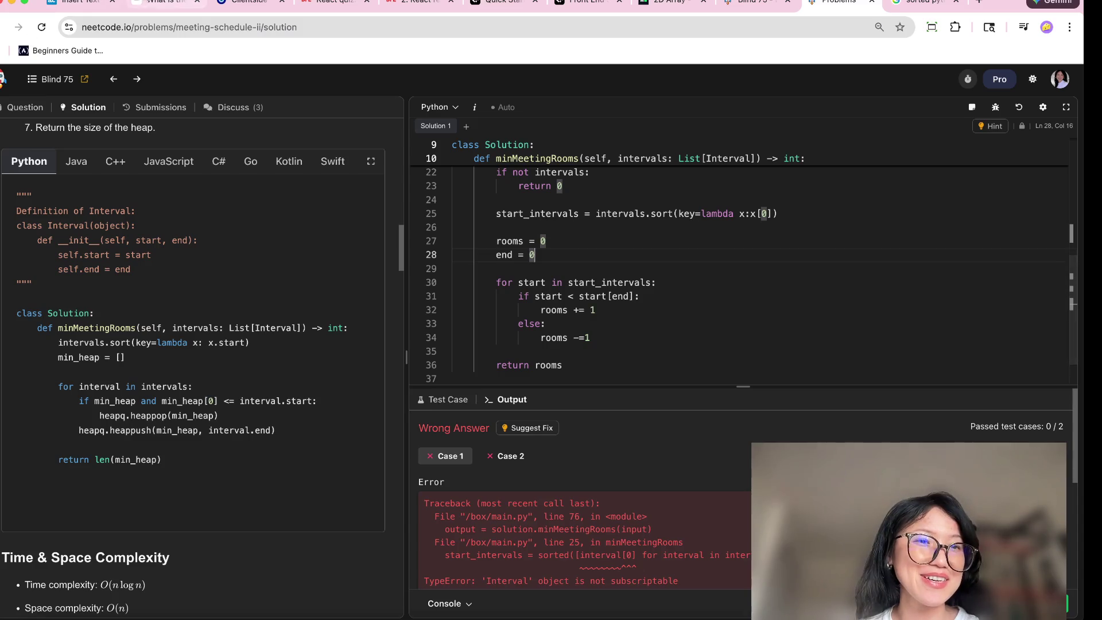
{"action": "left_click", "coordinate": [71, 6]}
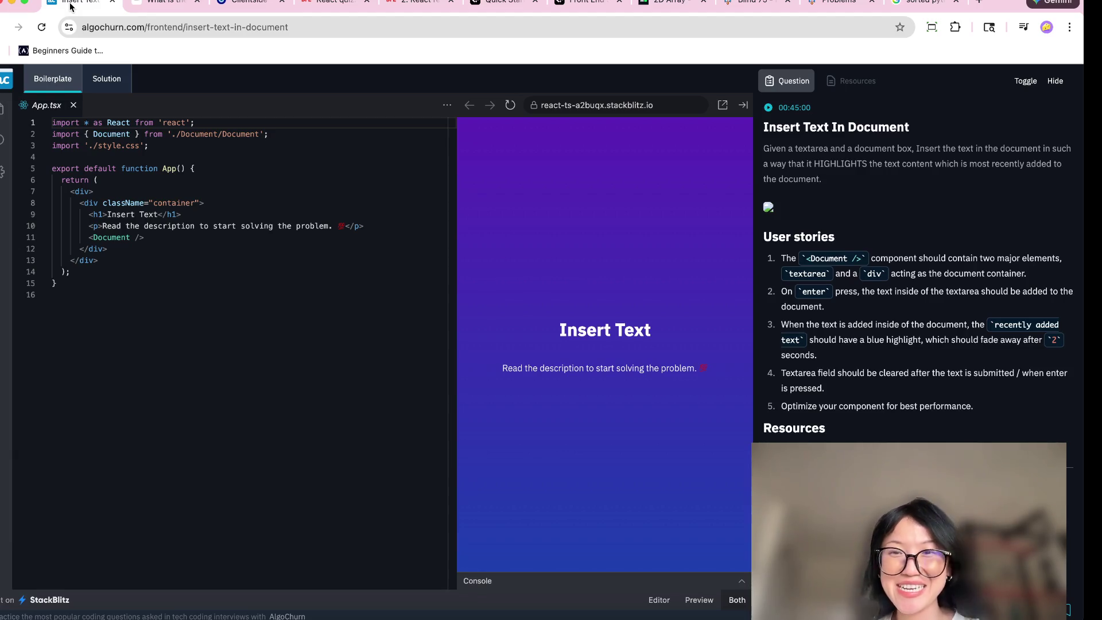
Switch through the tabs to the React Quizzes list and close the re-render 2 quiz
{"action": "left_click", "coordinate": [163, 2]}
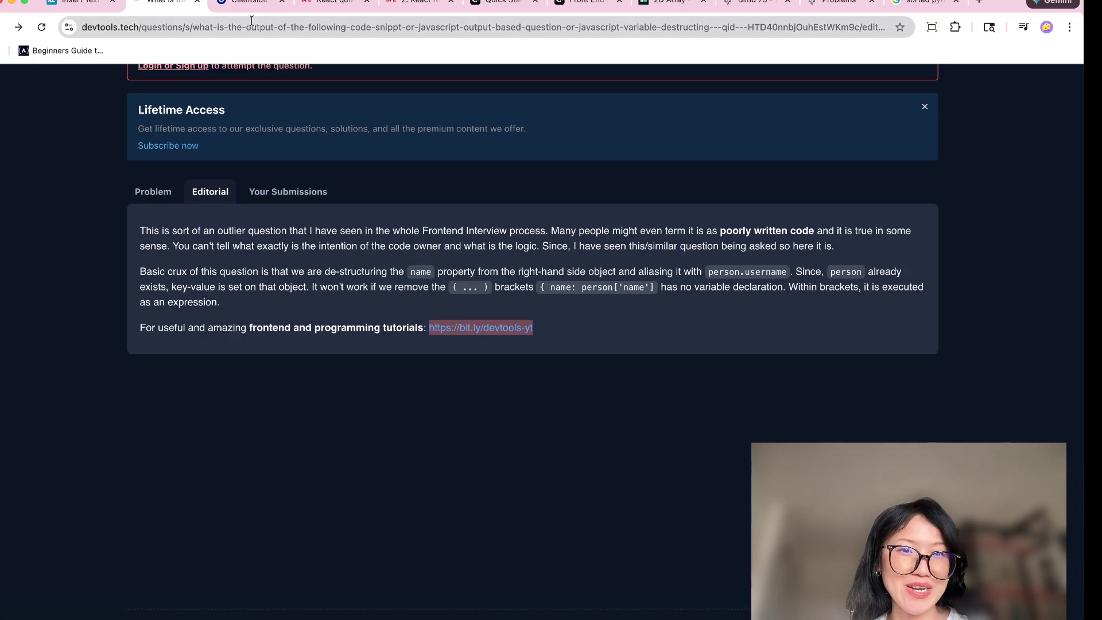
{"action": "left_click", "coordinate": [247, 3]}
{"action": "left_click", "coordinate": [328, 3]}
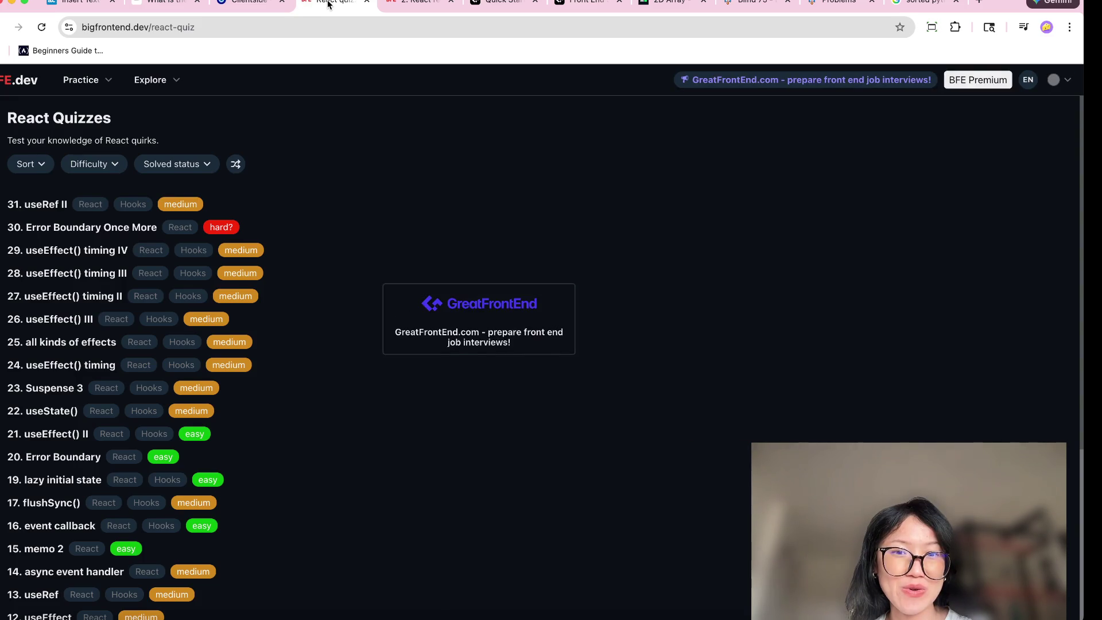
{"action": "left_click", "coordinate": [410, 4]}
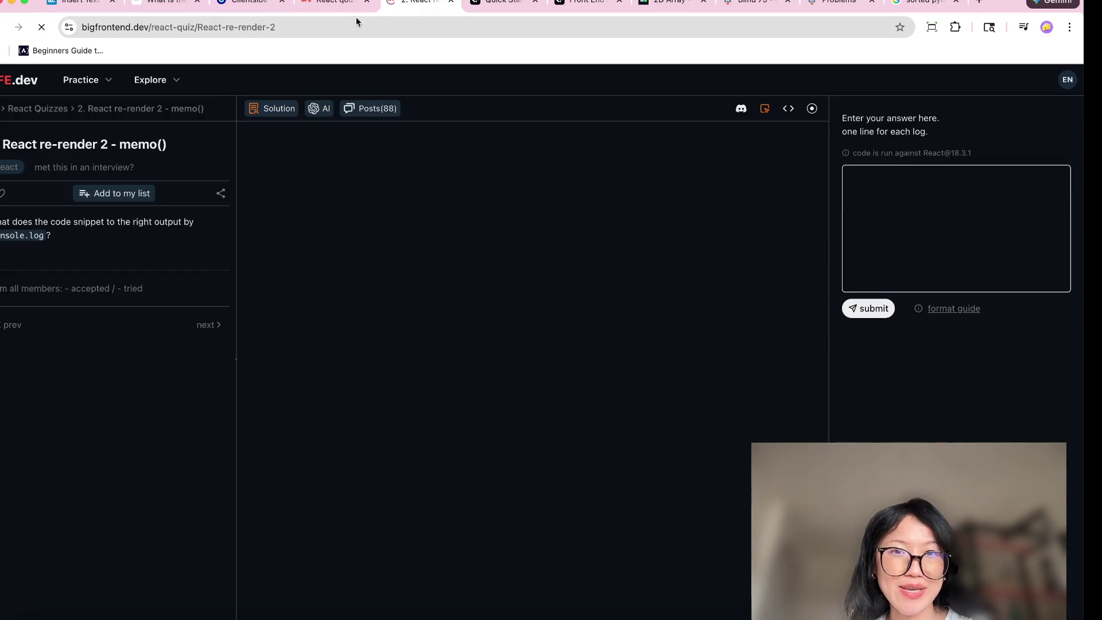
{"action": "left_click", "coordinate": [322, 8]}
{"action": "left_click", "coordinate": [450, 2]}
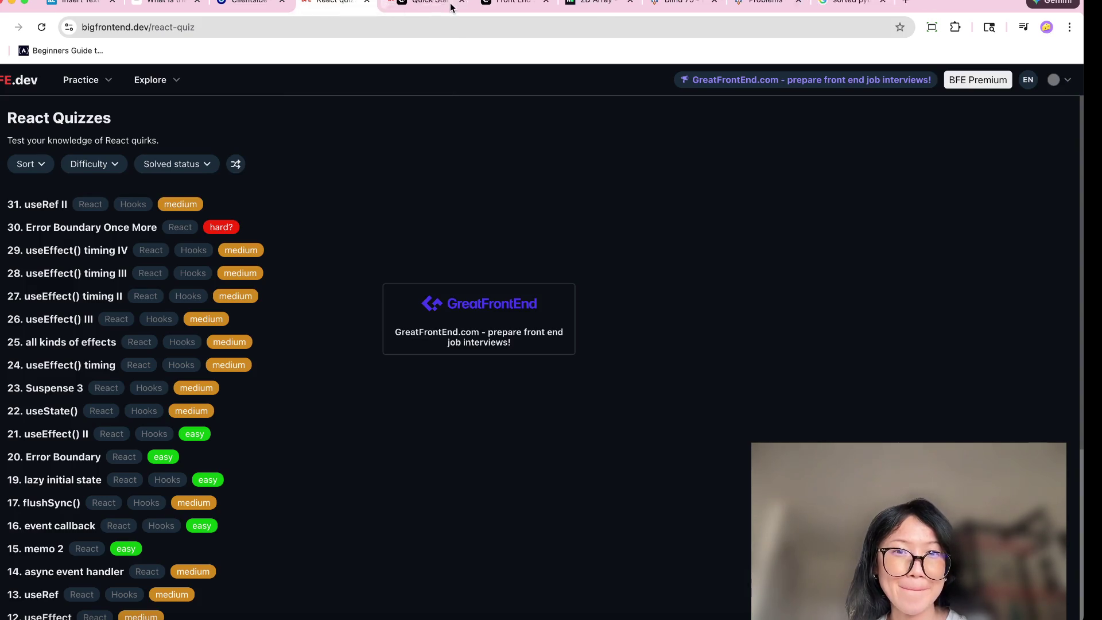
Open quiz '9. React re-render 6 - Context' from further down the list
{"action": "scroll", "coordinate": [326, 453], "scroll_direction": "down", "scroll_amount": 5}
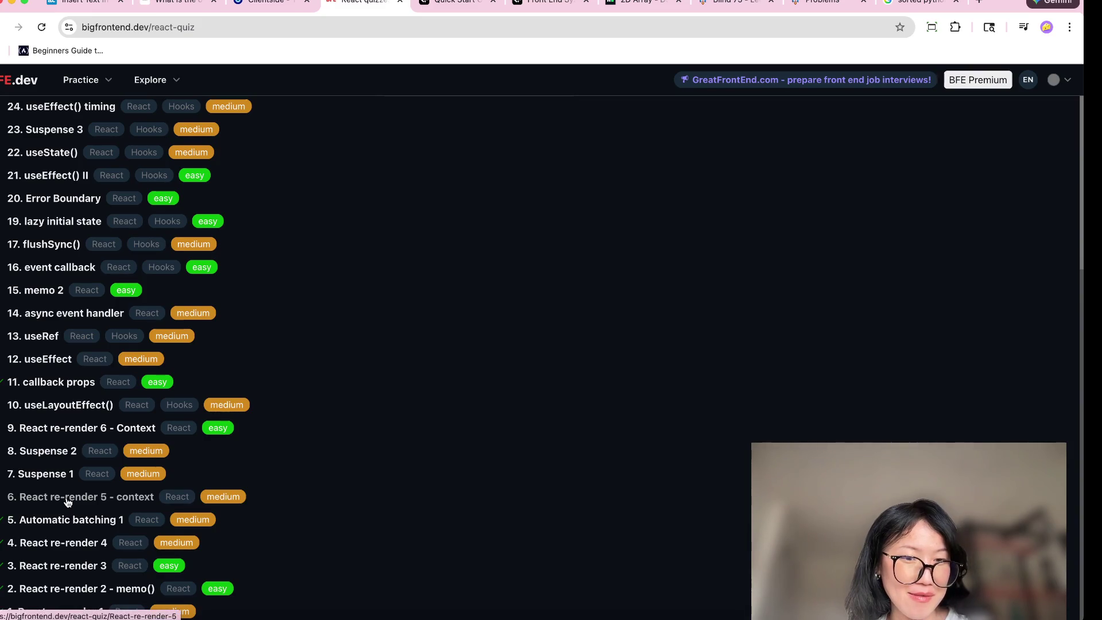
{"action": "left_click", "coordinate": [55, 432], "text": "super"}
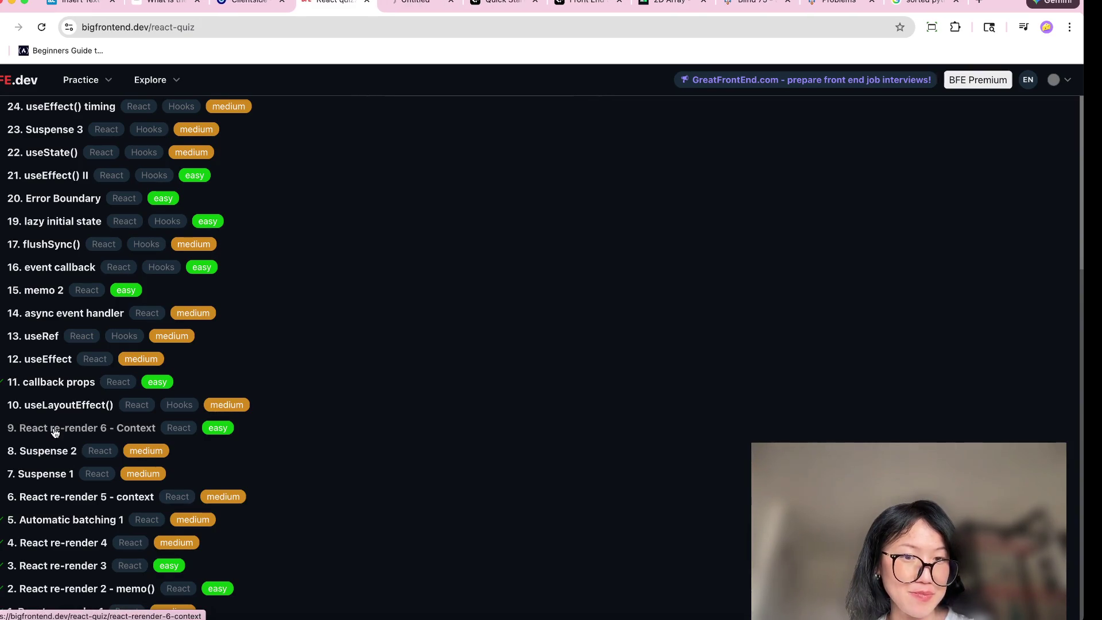
{"action": "left_click", "coordinate": [429, 7]}
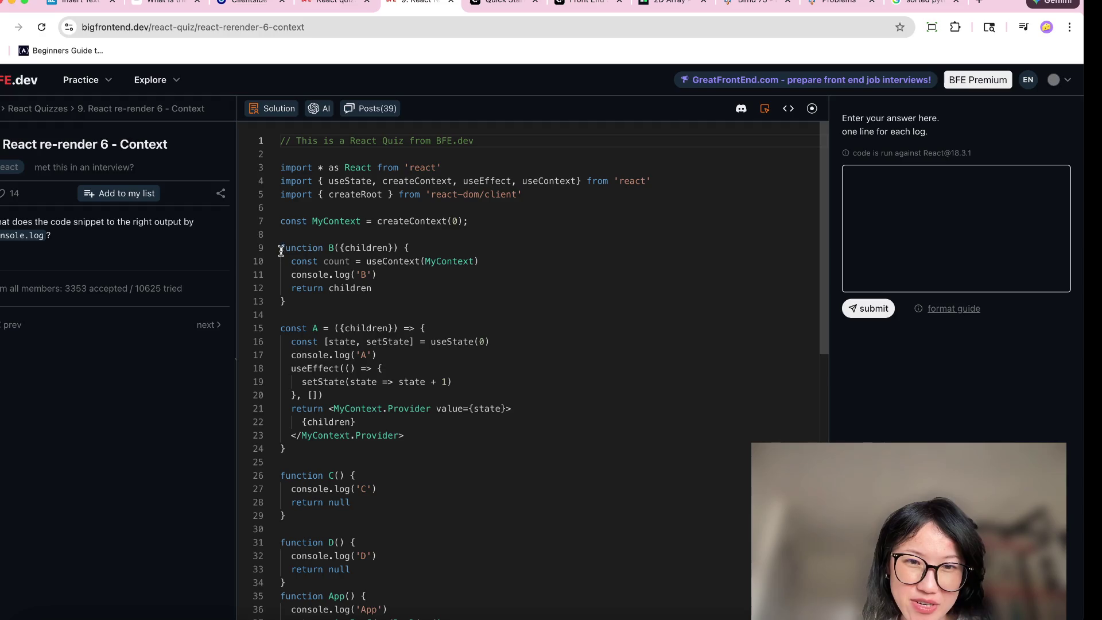
{"action": "left_click_drag", "start_coordinate": [286, 217], "coordinate": [491, 215]}
{"action": "left_click", "coordinate": [493, 215]}
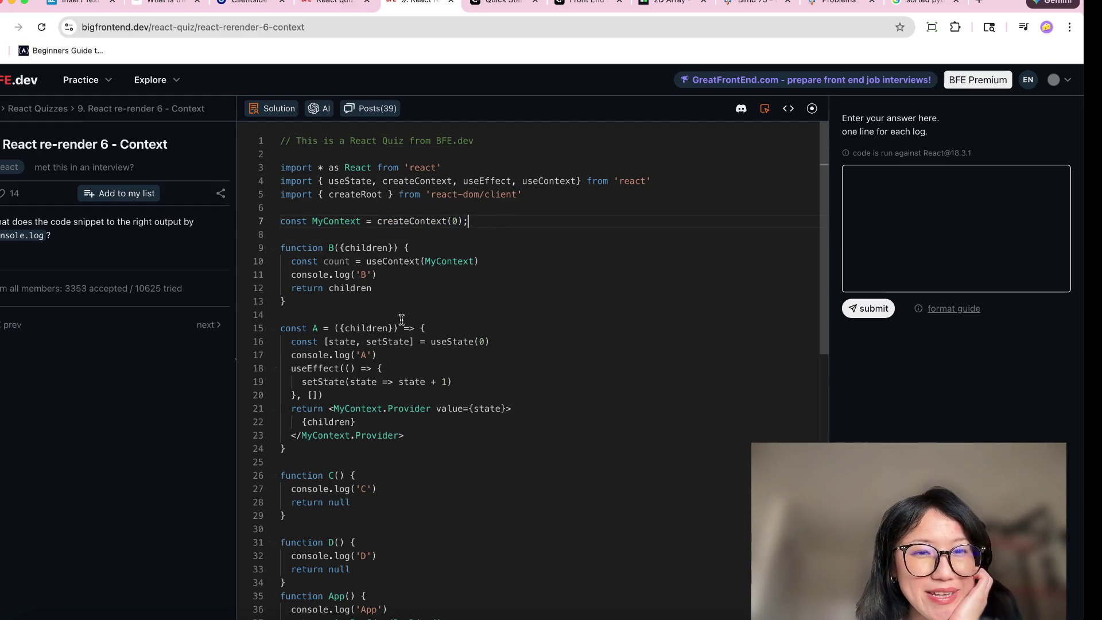
{"action": "scroll", "coordinate": [430, 381], "scroll_direction": "down", "scroll_amount": 2}
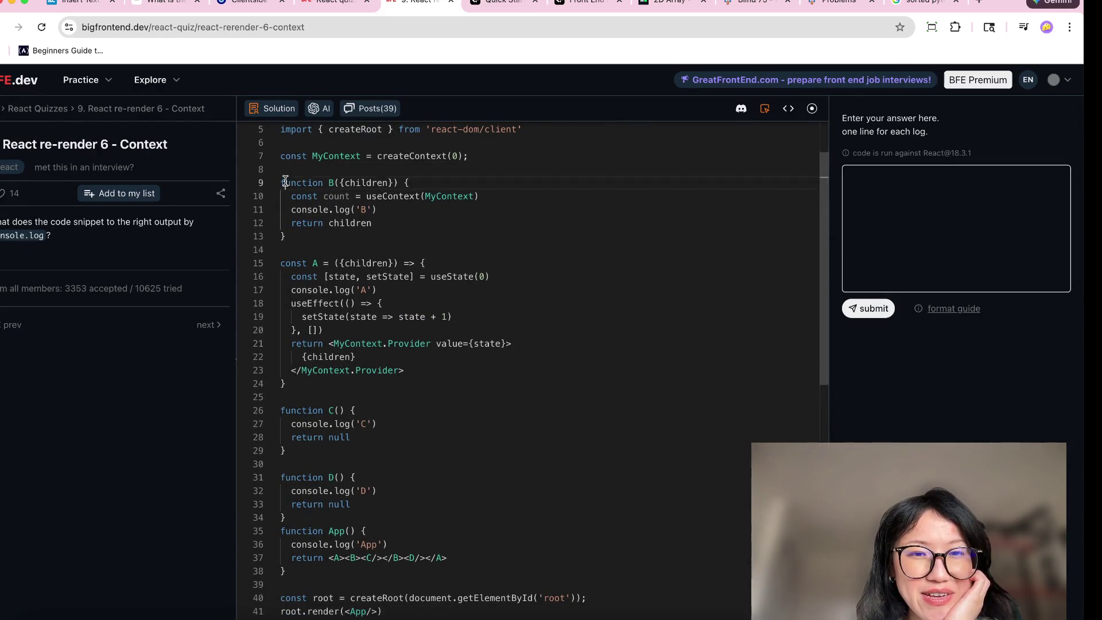
{"action": "left_click_drag", "start_coordinate": [285, 182], "coordinate": [422, 210]}
{"action": "left_click", "coordinate": [422, 230]}
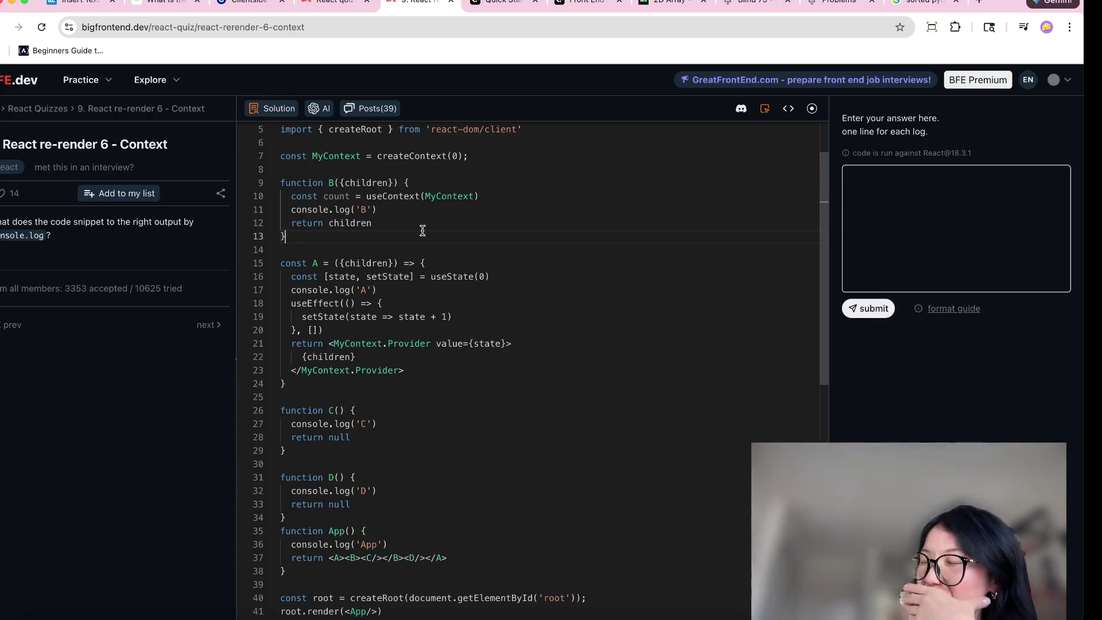
{"action": "scroll", "coordinate": [422, 230], "scroll_direction": "down", "scroll_amount": 5}
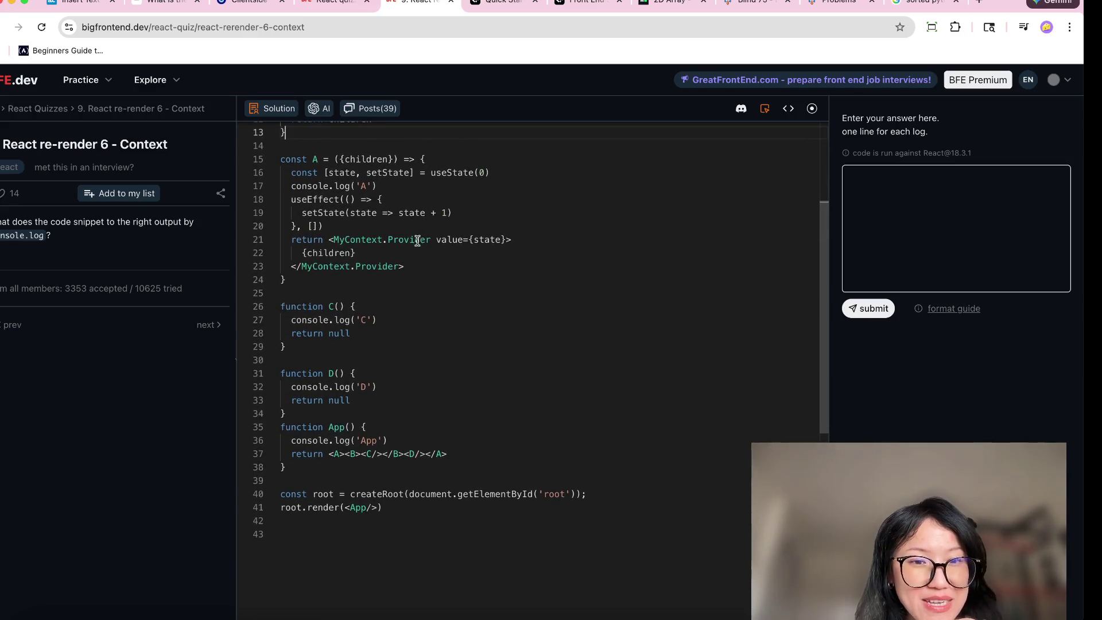
{"action": "scroll", "coordinate": [396, 386], "scroll_direction": "up", "scroll_amount": 3}
{"action": "scroll", "coordinate": [396, 386], "scroll_direction": "down", "scroll_amount": 3}
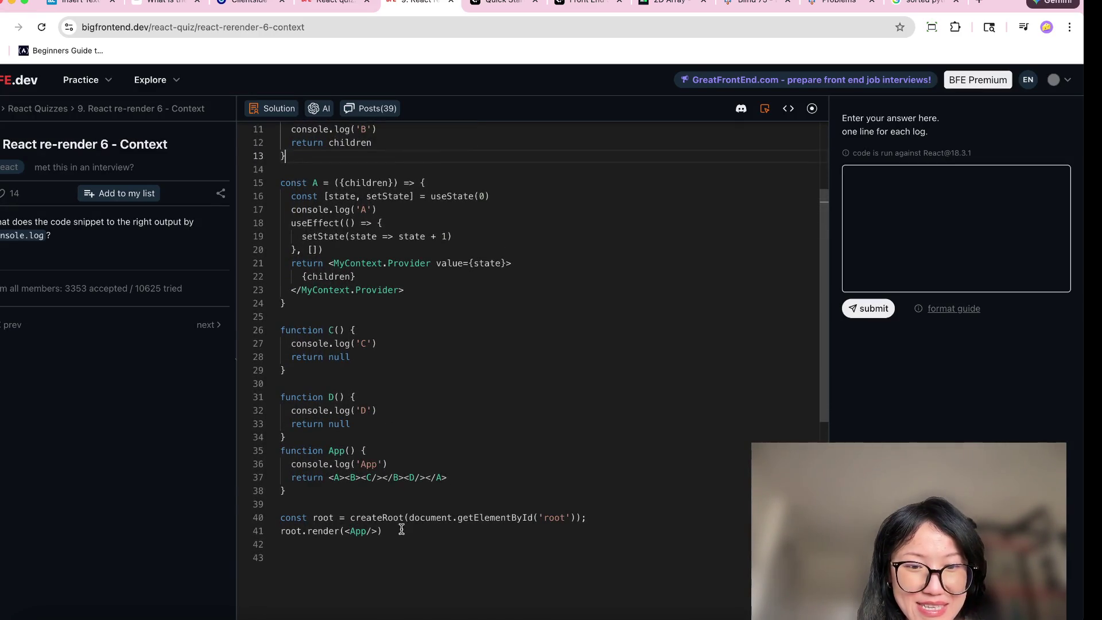
{"action": "left_click", "coordinate": [307, 397]}
{"action": "left_click_drag", "start_coordinate": [290, 451], "coordinate": [468, 481]}
{"action": "left_click", "coordinate": [468, 481]}
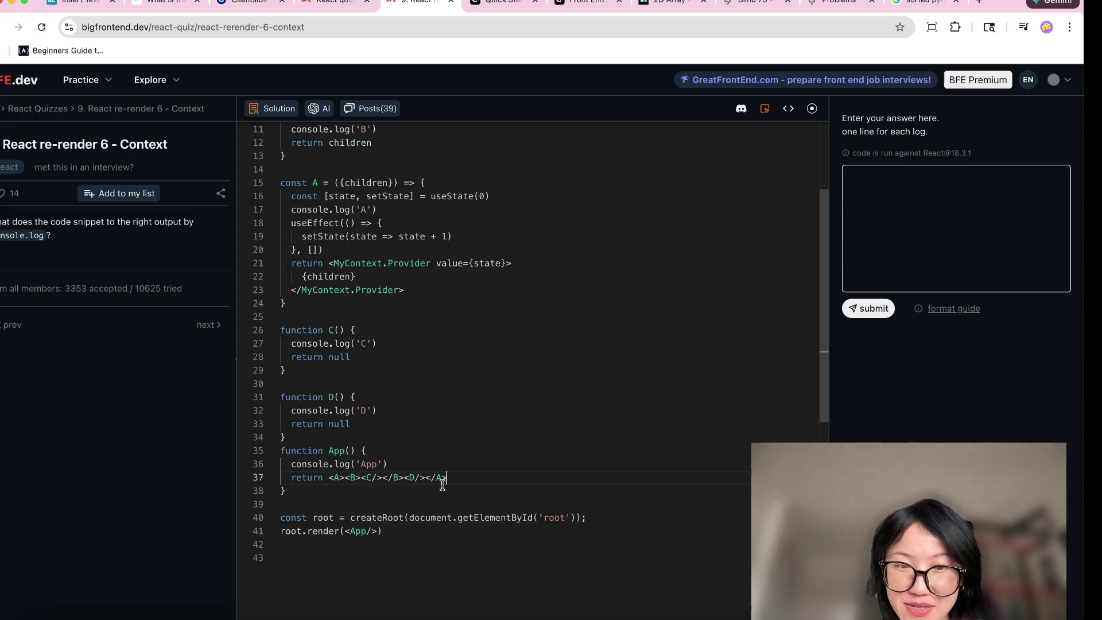
{"action": "left_click", "coordinate": [287, 464]}
{"action": "left_click_drag", "start_coordinate": [287, 465], "coordinate": [399, 462]}
{"action": "left_click", "coordinate": [399, 462]}
Type 'App' as the first answer line and select App's console.log('App') line
{"action": "left_click", "coordinate": [900, 221]}
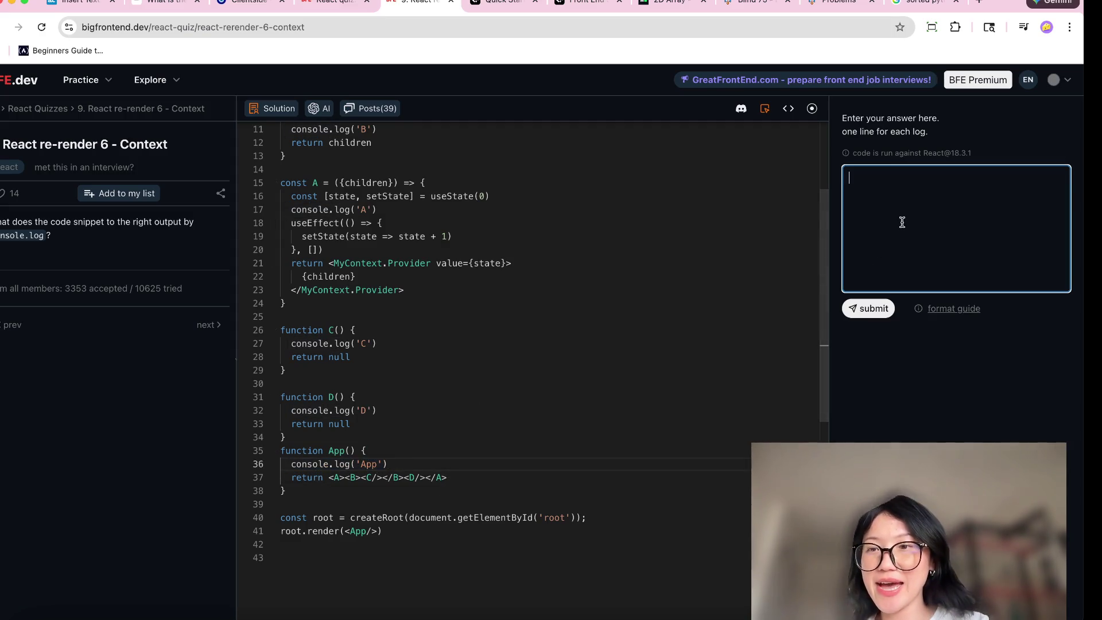
{"action": "type", "text": "'App',"}
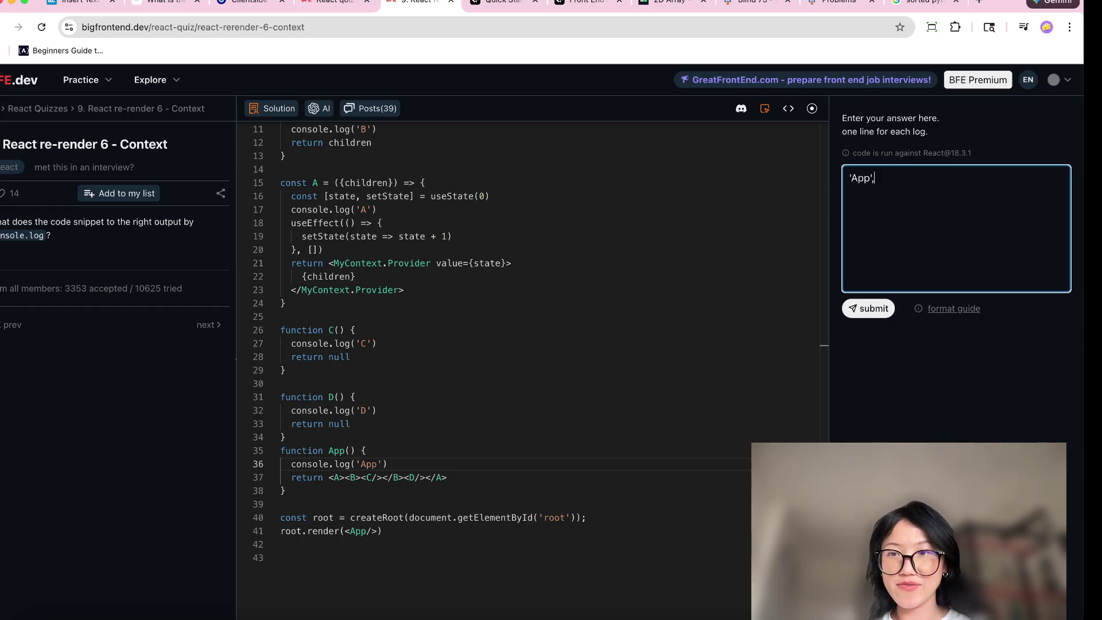
{"action": "left_click_drag", "start_coordinate": [398, 466], "coordinate": [288, 464]}
{"action": "triple_click", "coordinate": [287, 464]}
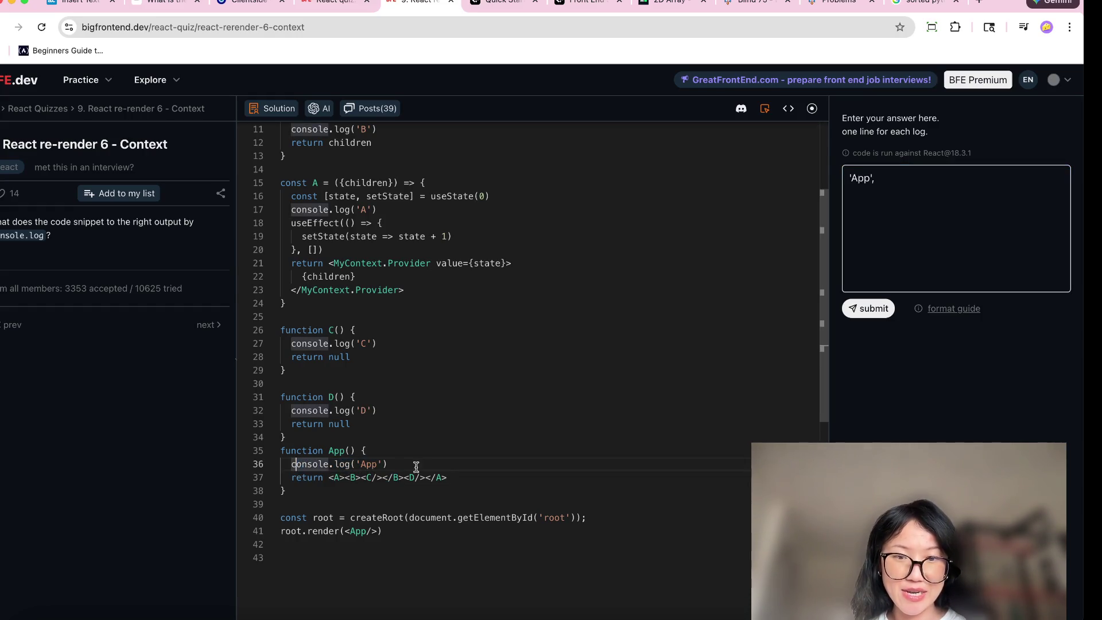
{"action": "left_click", "coordinate": [344, 477]}
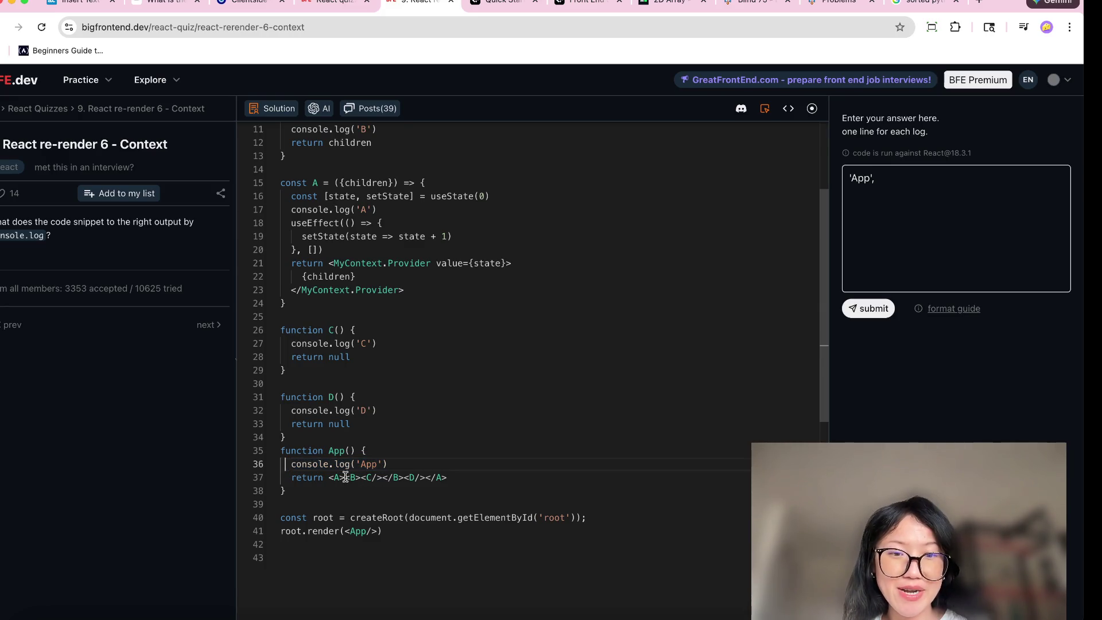
Trace App's render by highlighting the <A> tag and the children nested inside it
{"action": "left_click_drag", "start_coordinate": [344, 477], "coordinate": [328, 478]}
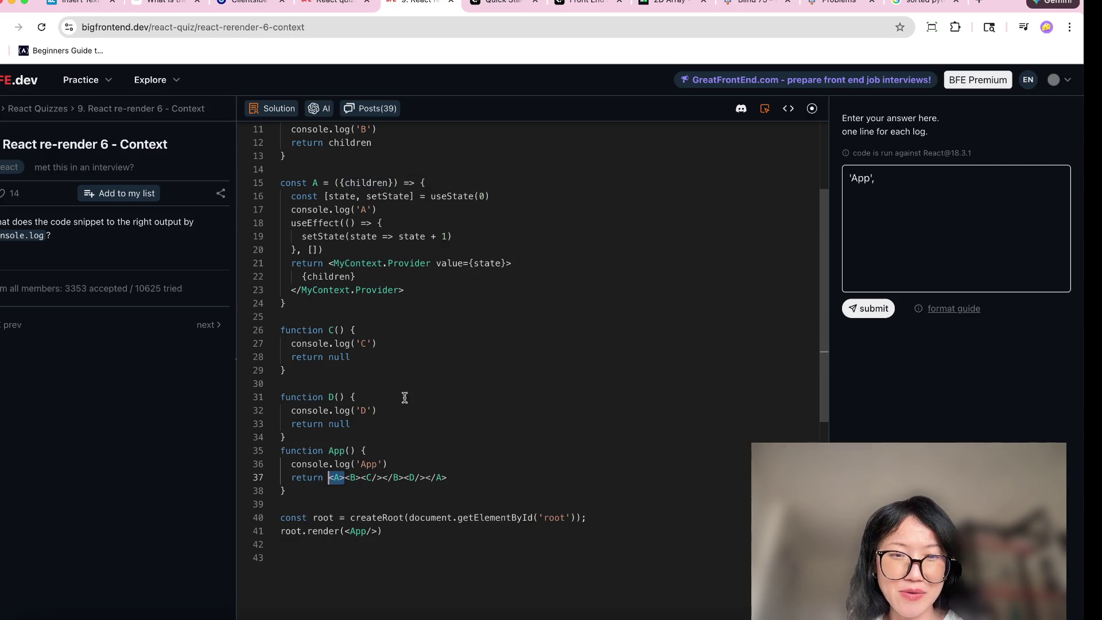
{"action": "left_click", "coordinate": [350, 479]}
{"action": "scroll", "coordinate": [350, 481], "scroll_direction": "up", "scroll_amount": 5}
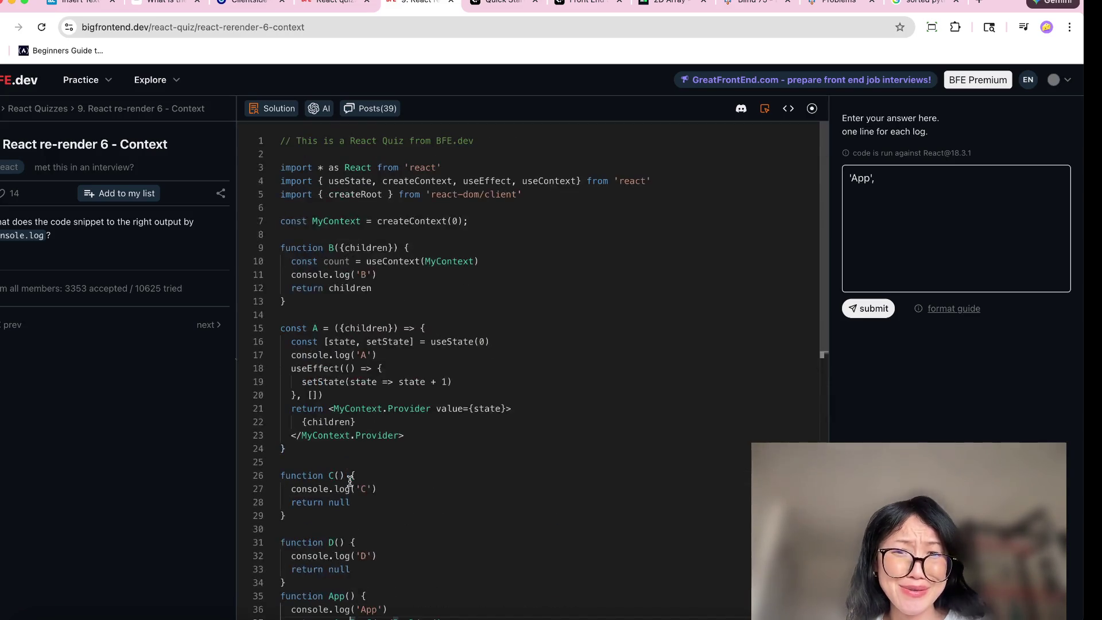
{"action": "scroll", "coordinate": [350, 481], "scroll_direction": "down", "scroll_amount": 4}
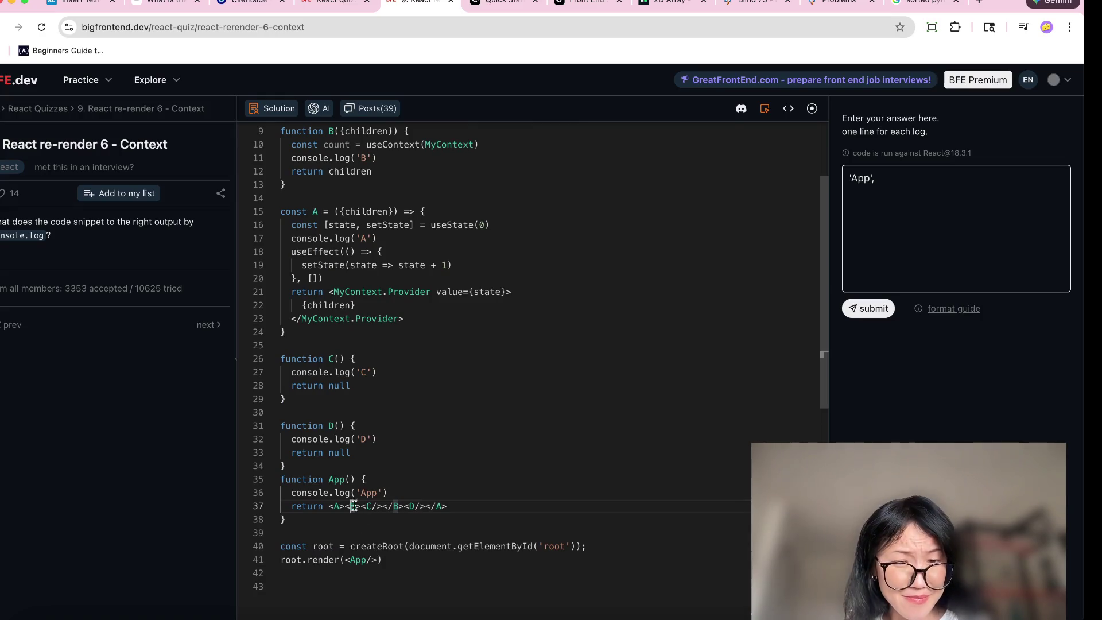
{"action": "left_click", "coordinate": [334, 506]}
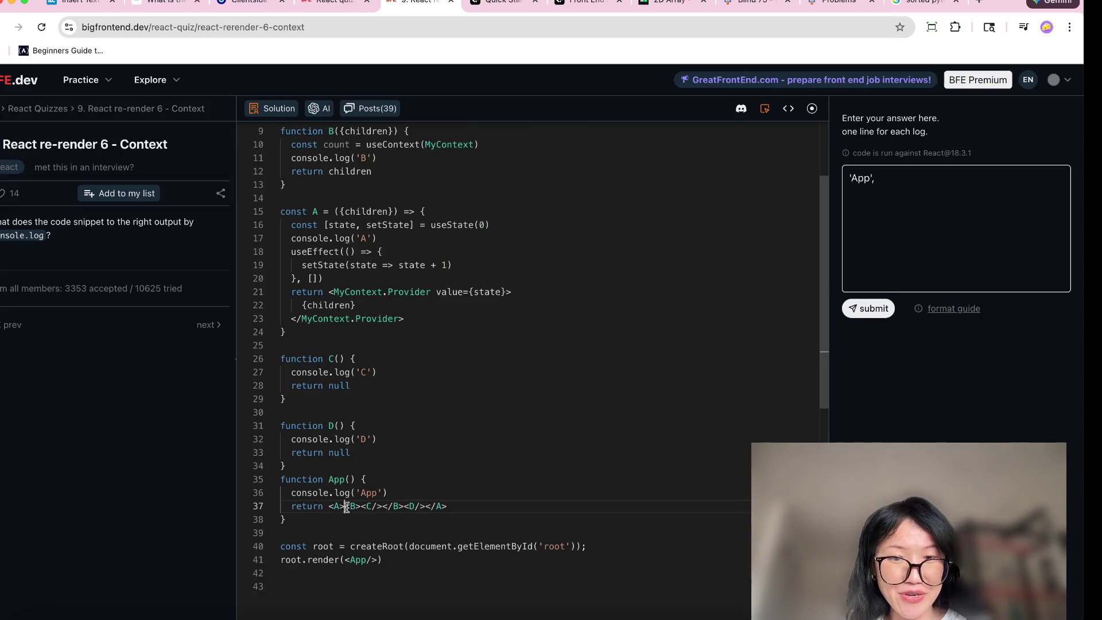
{"action": "mouse_move", "coordinate": [345, 506]}
{"action": "left_mouse_down"}
{"action": "mouse_move", "coordinate": [445, 505]}
{"action": "mouse_move", "coordinate": [421, 504]}
{"action": "left_mouse_up"}
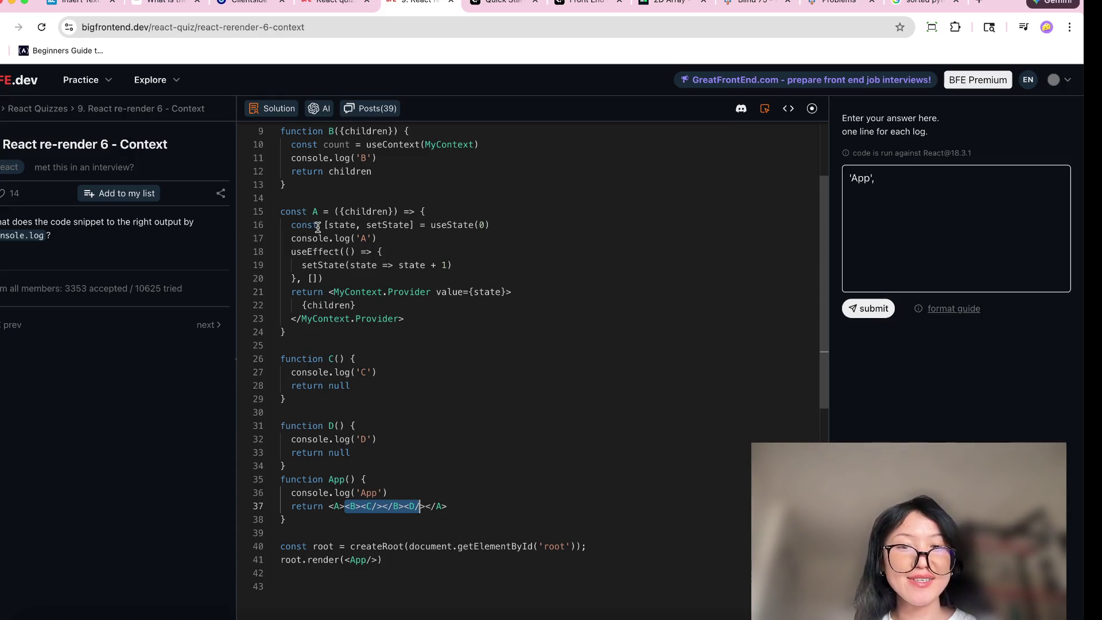
Trace component A's console.log('A'), its useEffect block and the MyContext.Provider return
{"action": "left_click", "coordinate": [889, 196]}
{"action": "type", "text": "'A',"}
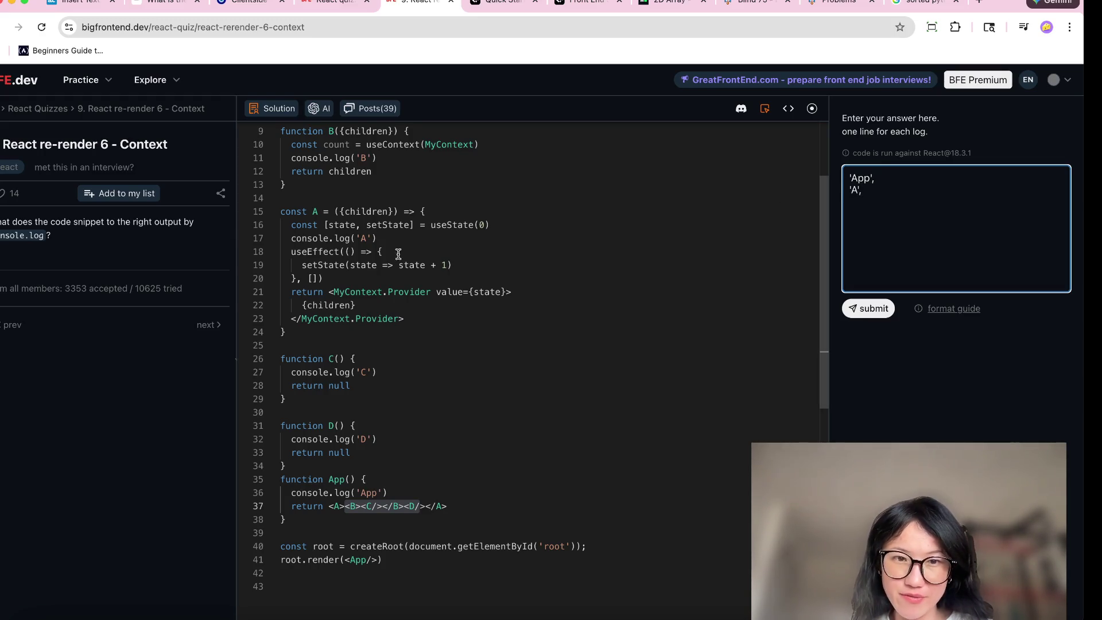
{"action": "left_click_drag", "start_coordinate": [379, 239], "coordinate": [290, 239]}
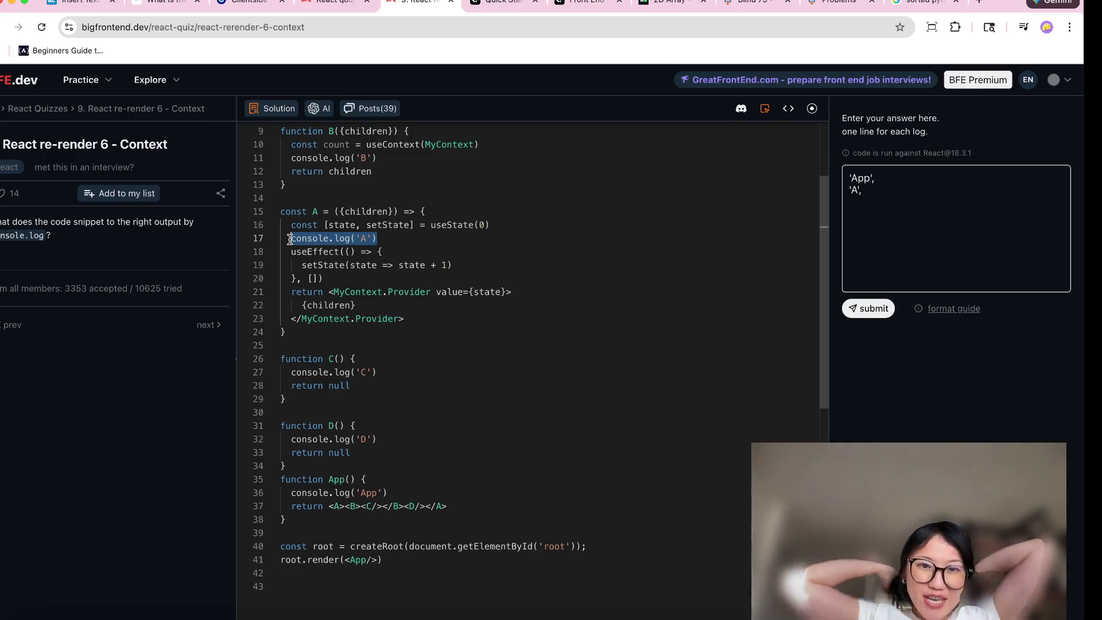
{"action": "mouse_move", "coordinate": [324, 279]}
{"action": "left_mouse_down"}
{"action": "mouse_move", "coordinate": [303, 277]}
{"action": "mouse_move", "coordinate": [283, 254]}
{"action": "left_mouse_up"}
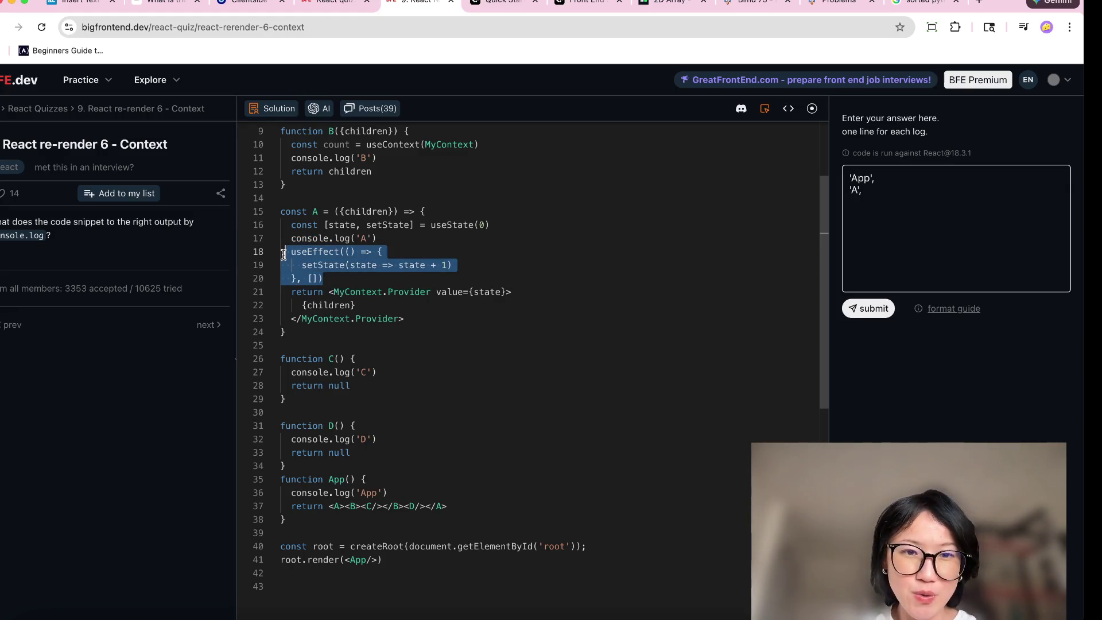
{"action": "left_click", "coordinate": [386, 310]}
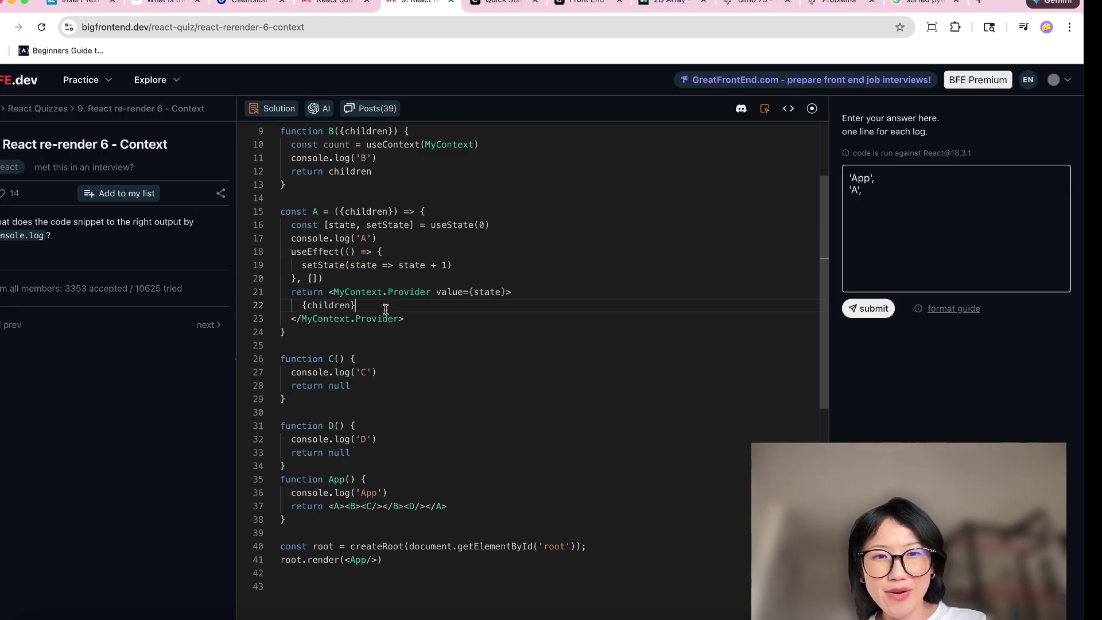
{"action": "left_click_drag", "start_coordinate": [418, 324], "coordinate": [336, 292]}
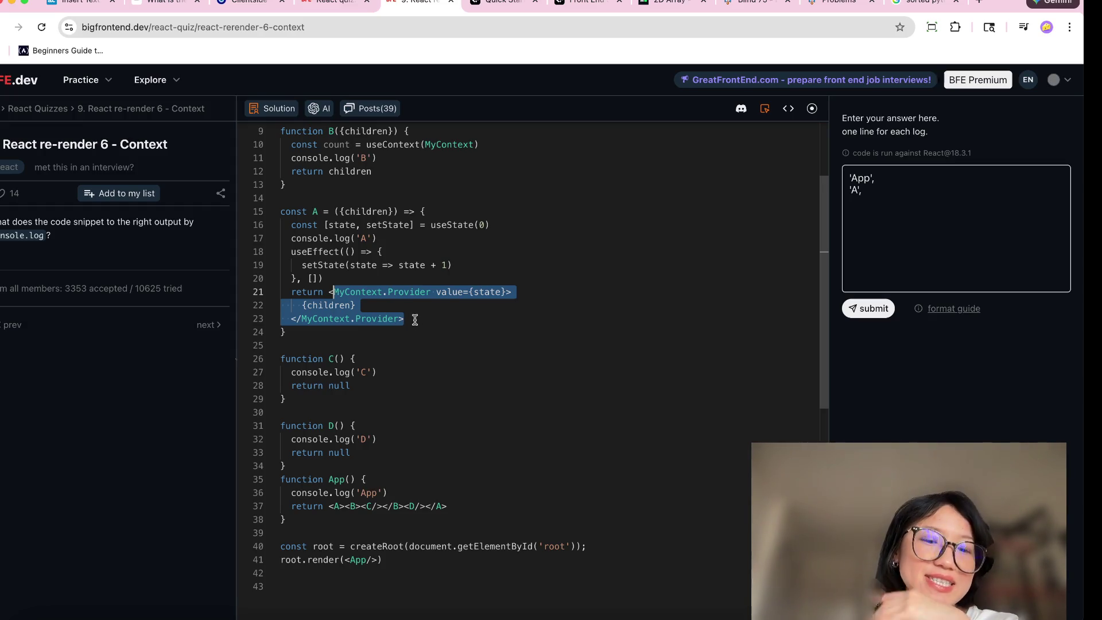
Check how state is used in A, then start a new answer line after 'A'
{"action": "left_click", "coordinate": [494, 291]}
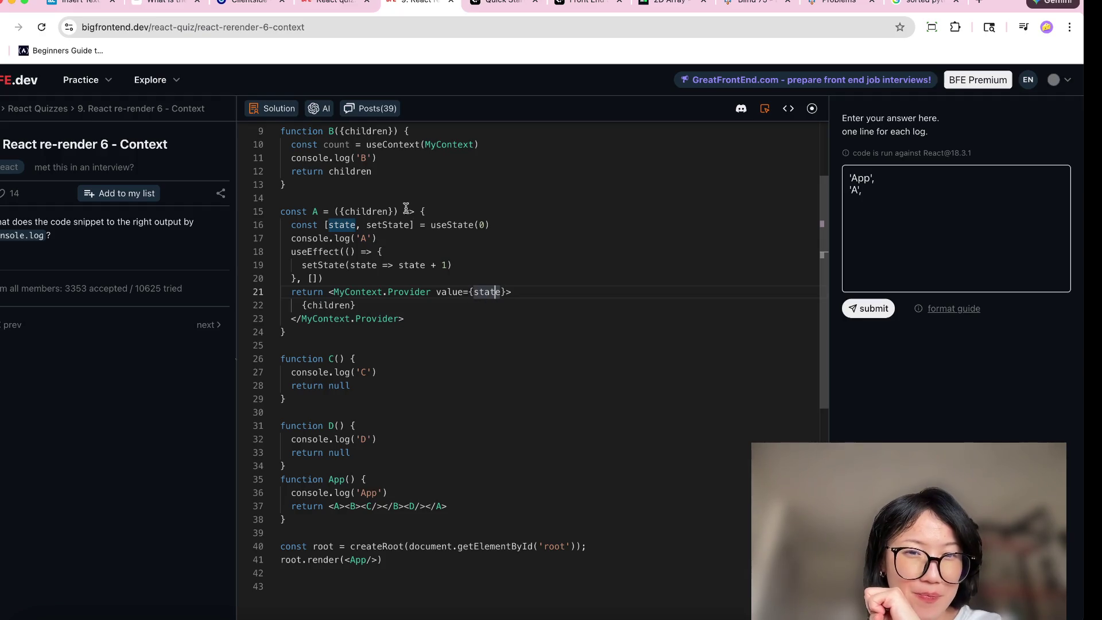
{"action": "left_click", "coordinate": [492, 224]}
{"action": "left_click", "coordinate": [501, 237]}
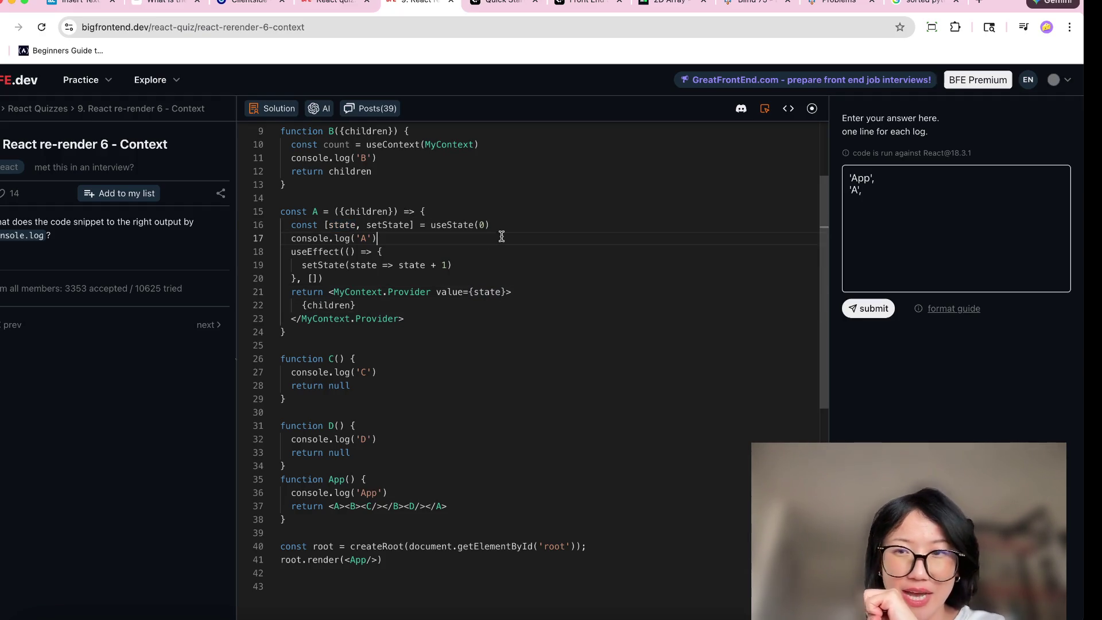
{"action": "left_click", "coordinate": [863, 209]}
{"action": "type", "text": "0,"}
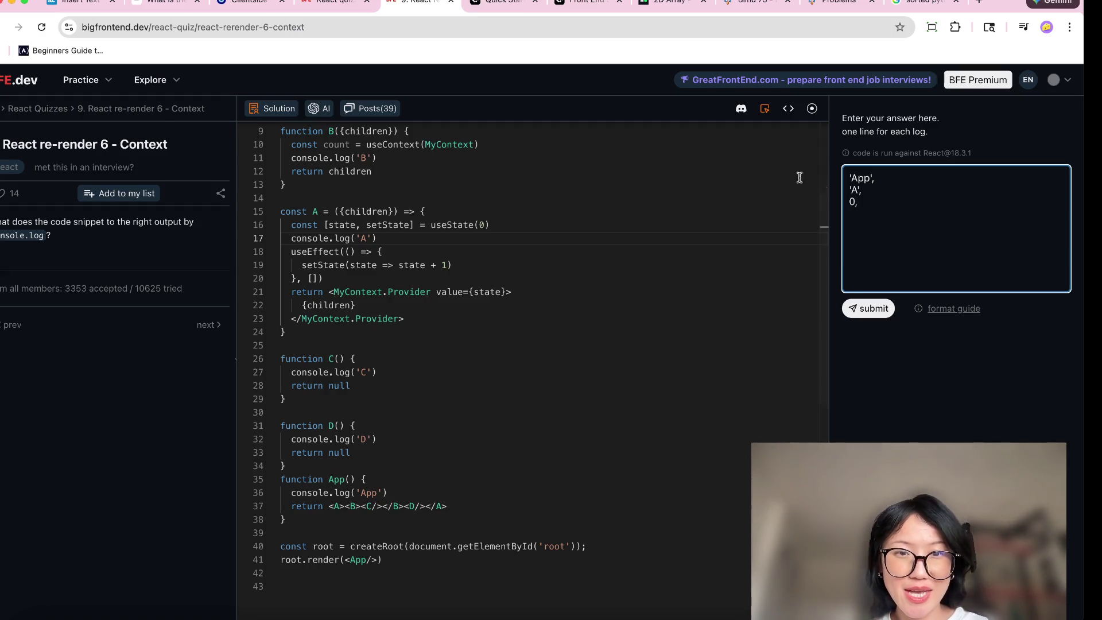
{"action": "key", "text": "Return"}
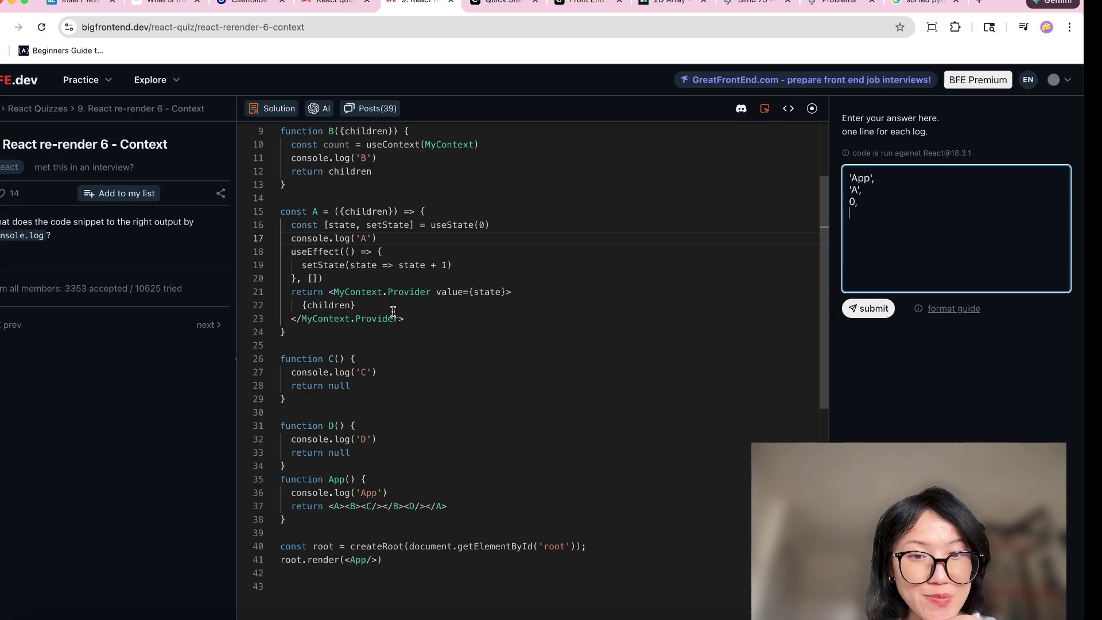
{"action": "left_click", "coordinate": [480, 292]}
{"action": "left_click", "coordinate": [331, 305]}
{"action": "double_click", "coordinate": [330, 305]}
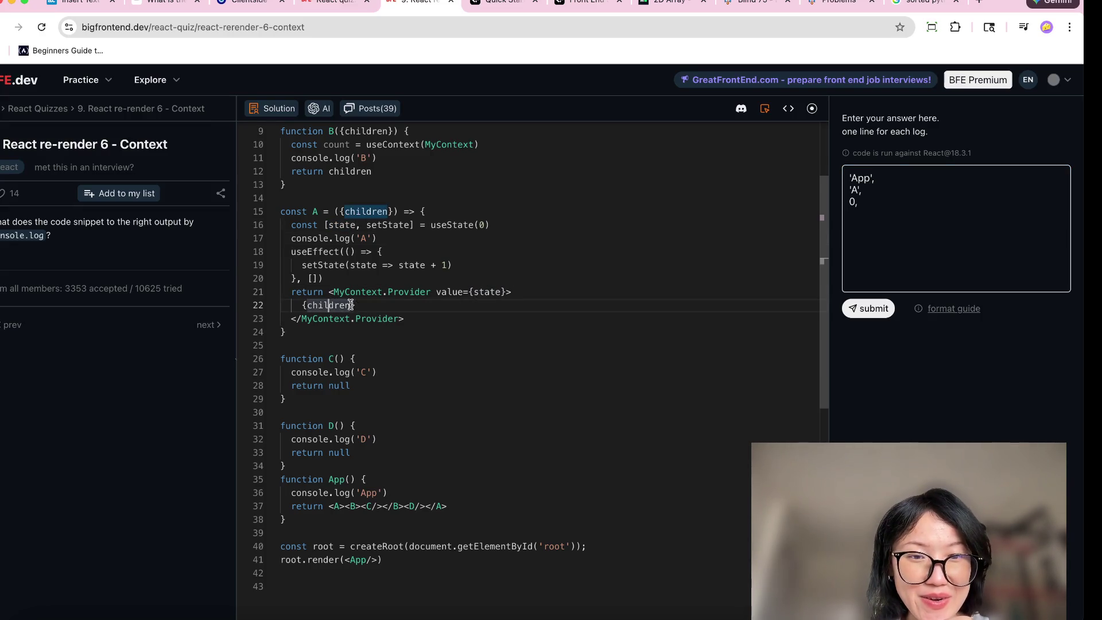
{"action": "left_click", "coordinate": [260, 305]}
{"action": "left_click", "coordinate": [459, 609]}
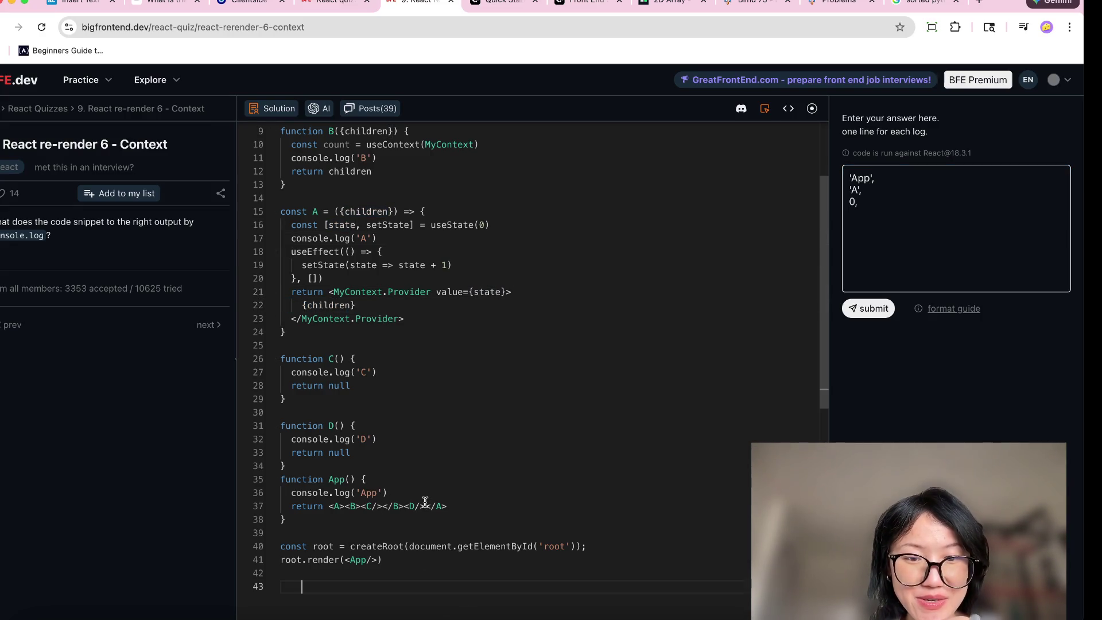
{"action": "left_click_drag", "start_coordinate": [425, 505], "coordinate": [346, 506]}
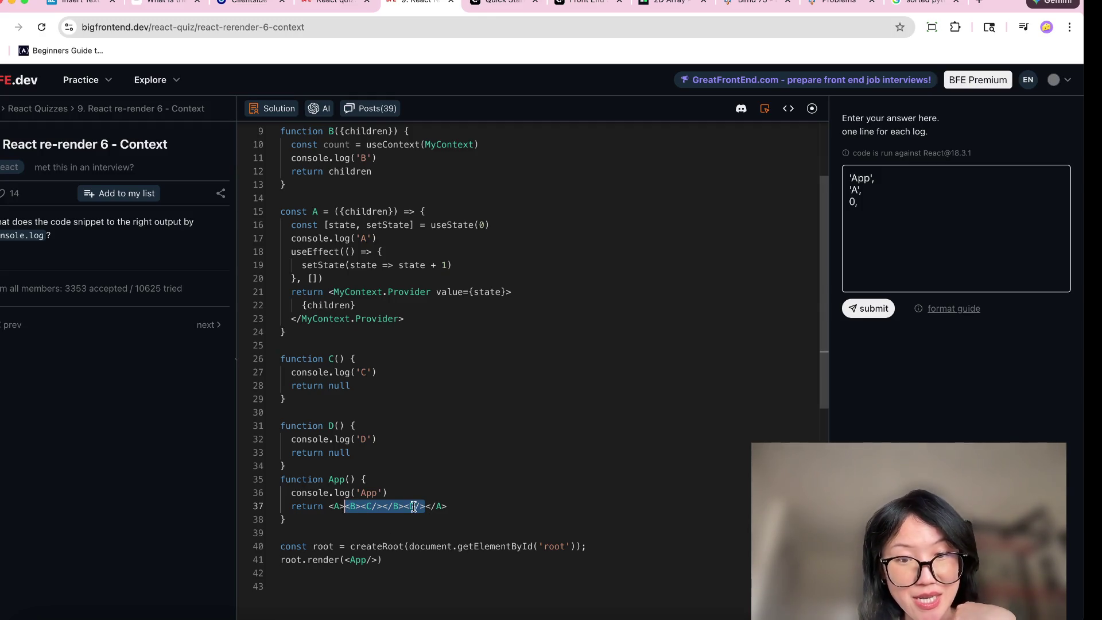
{"action": "left_click", "coordinate": [856, 215]}
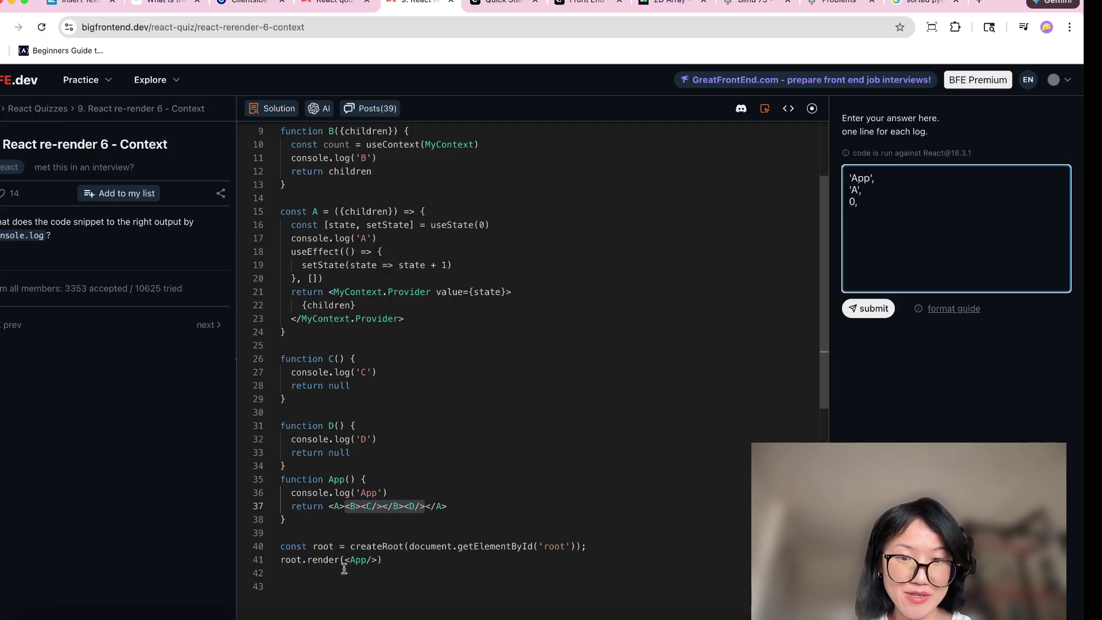
{"action": "left_click", "coordinate": [369, 507]}
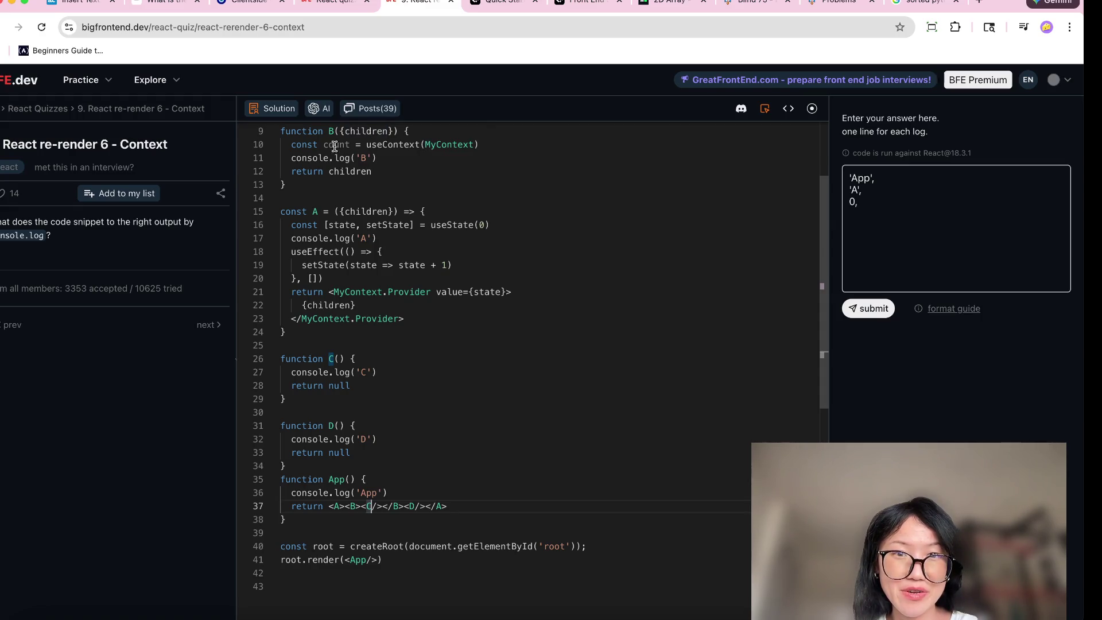
{"action": "left_click_drag", "start_coordinate": [494, 145], "coordinate": [325, 145]}
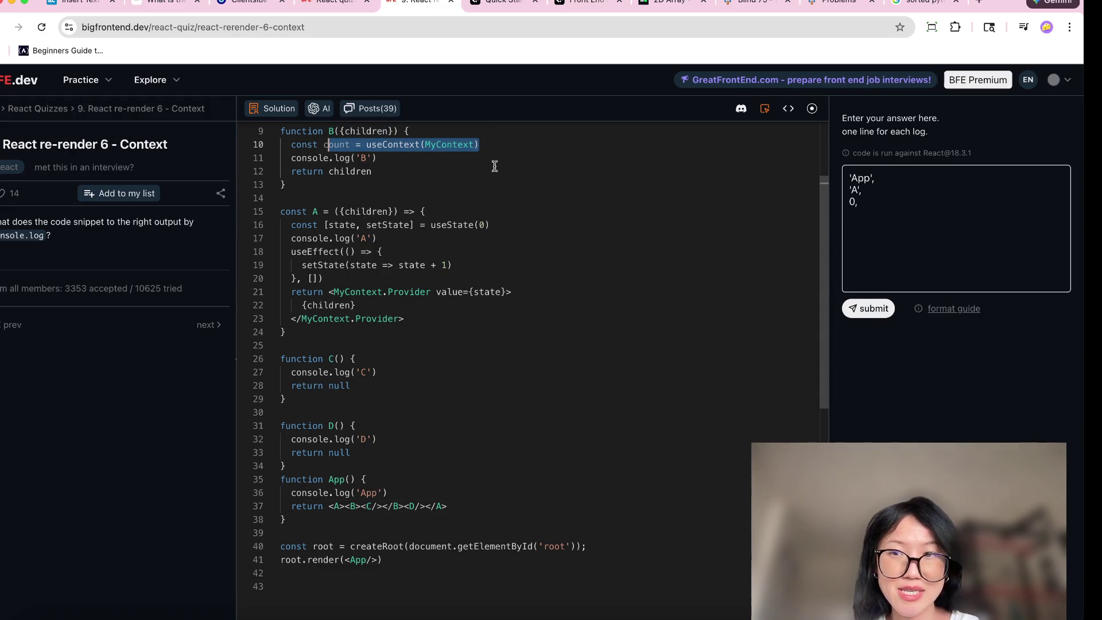
{"action": "left_click", "coordinate": [891, 219]}
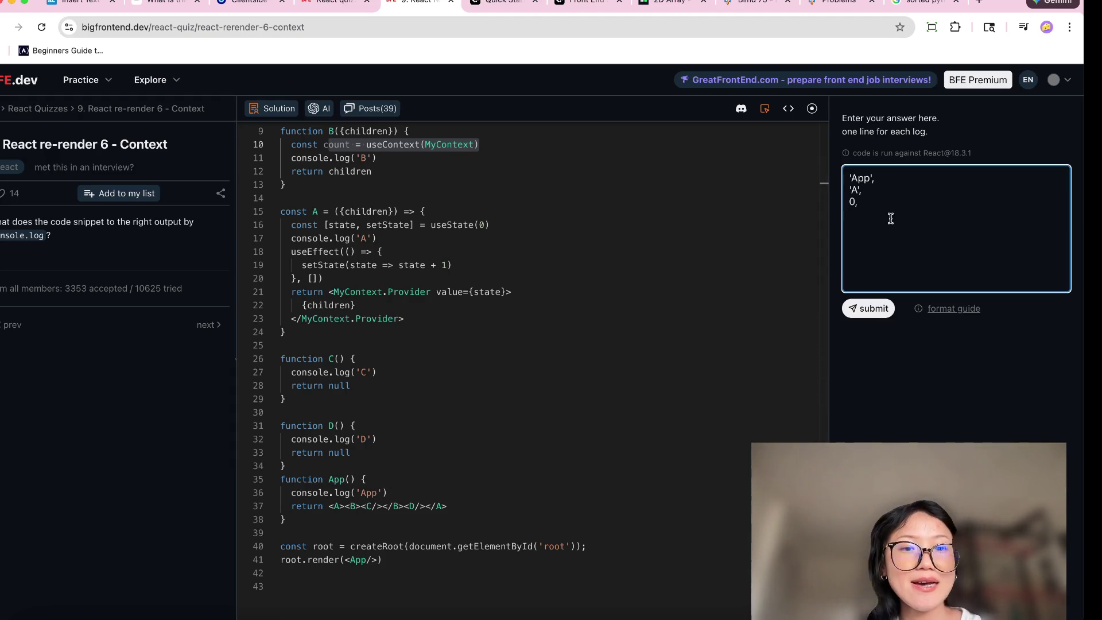
{"action": "scroll", "coordinate": [446, 269], "scroll_direction": "up", "scroll_amount": 4}
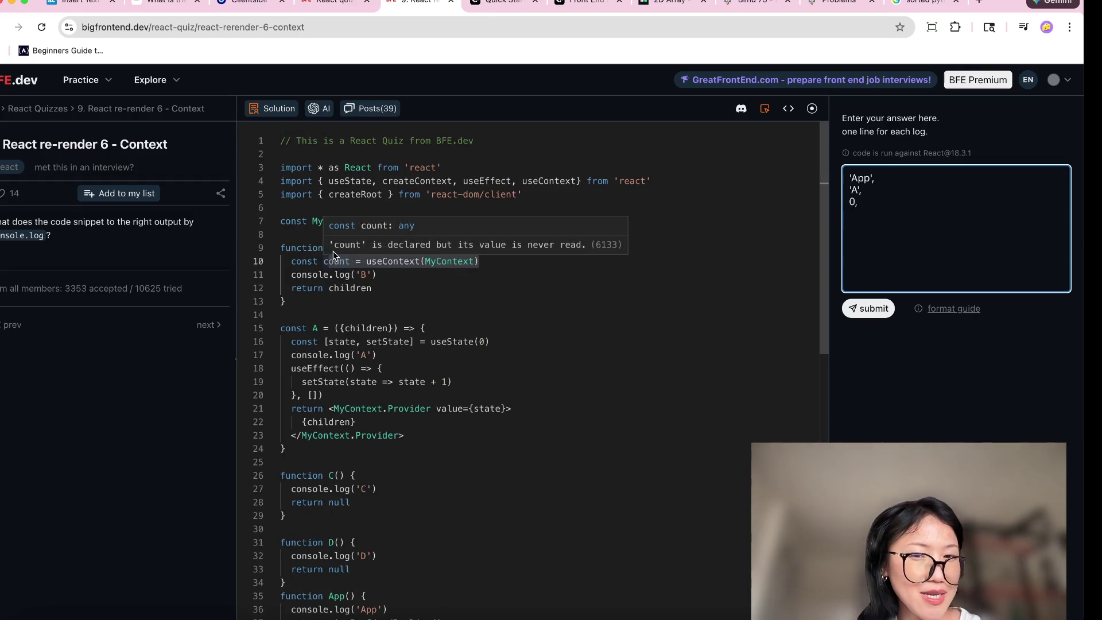
{"action": "left_click", "coordinate": [532, 296]}
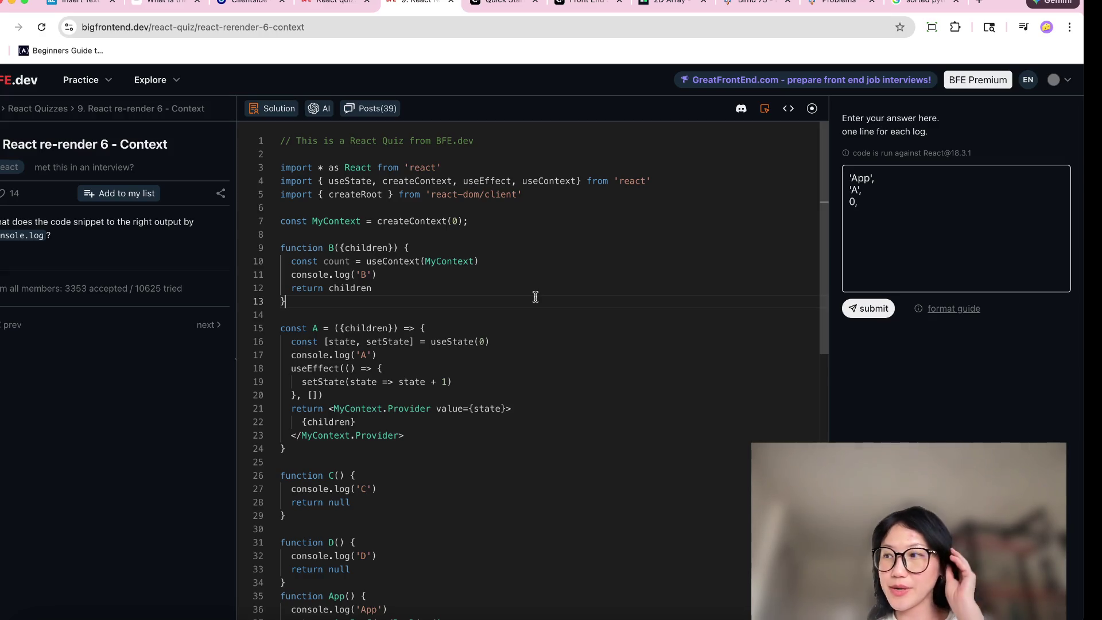
{"action": "scroll", "coordinate": [531, 295], "scroll_direction": "down", "scroll_amount": 2}
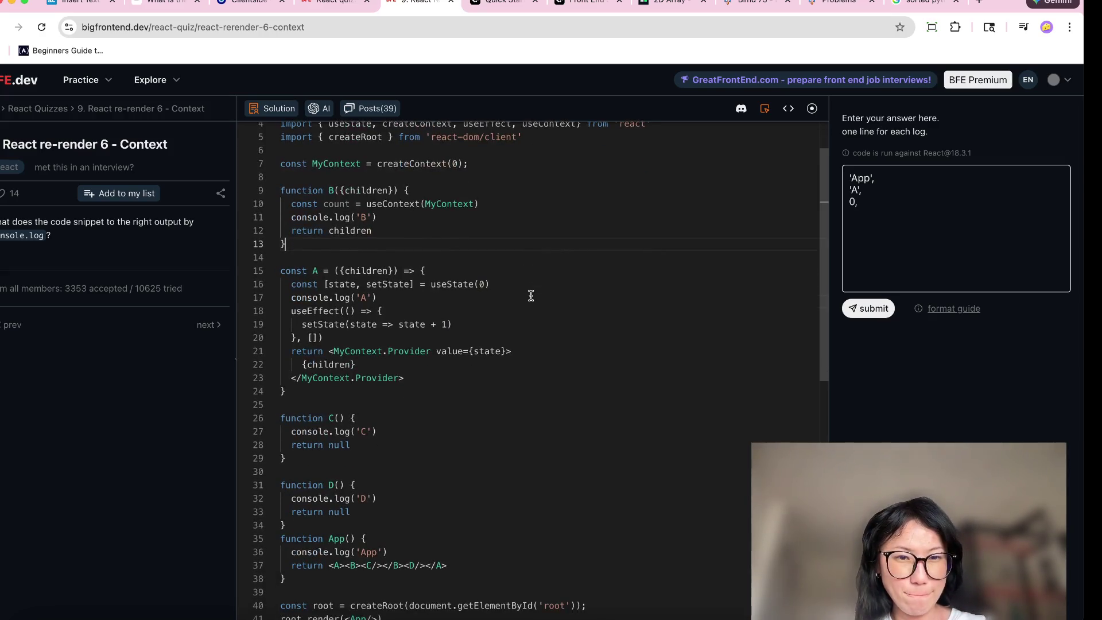
{"action": "scroll", "coordinate": [531, 295], "scroll_direction": "down", "scroll_amount": 3}
{"action": "scroll", "coordinate": [528, 295], "scroll_direction": "up", "scroll_amount": 5}
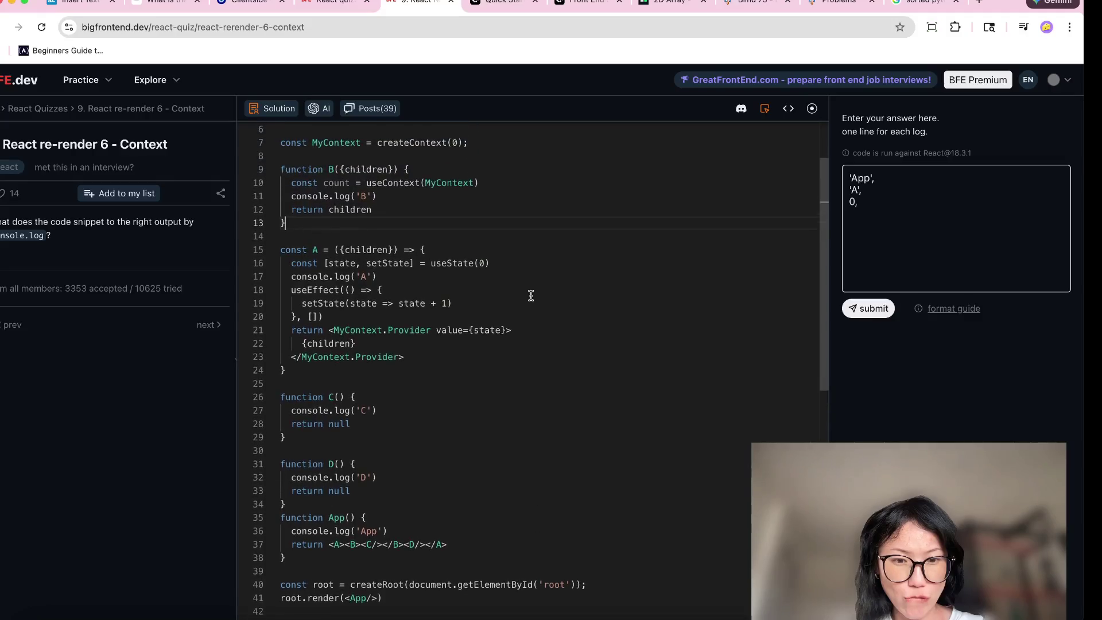
{"action": "left_click", "coordinate": [886, 220]}
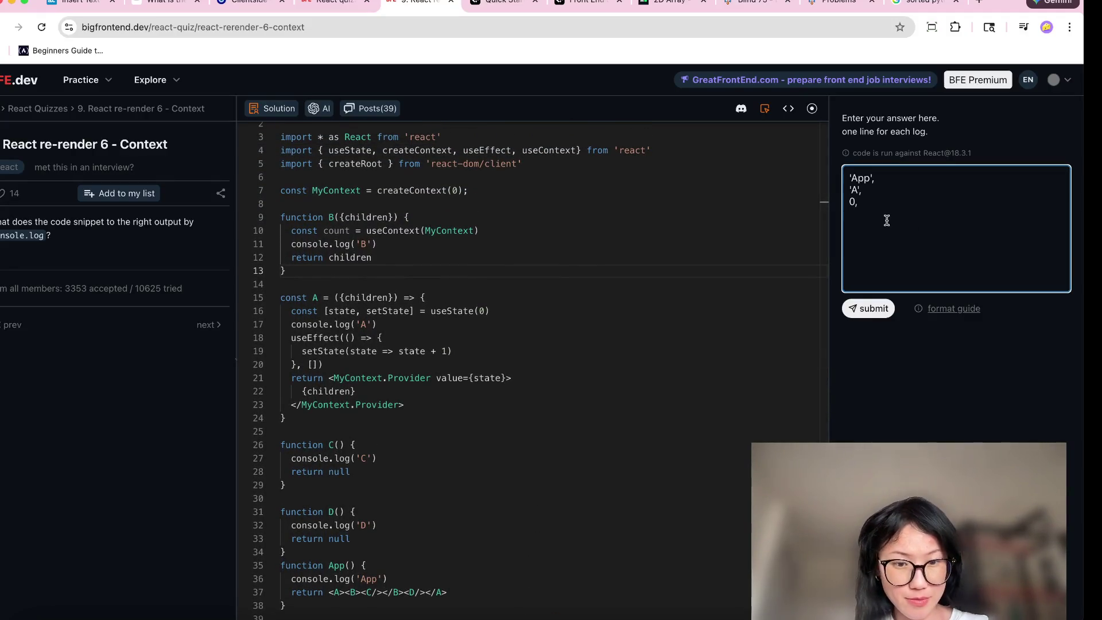
Add count, 'B' and 'C' as the answer lines following 0
{"action": "type", "text": "'B'"}
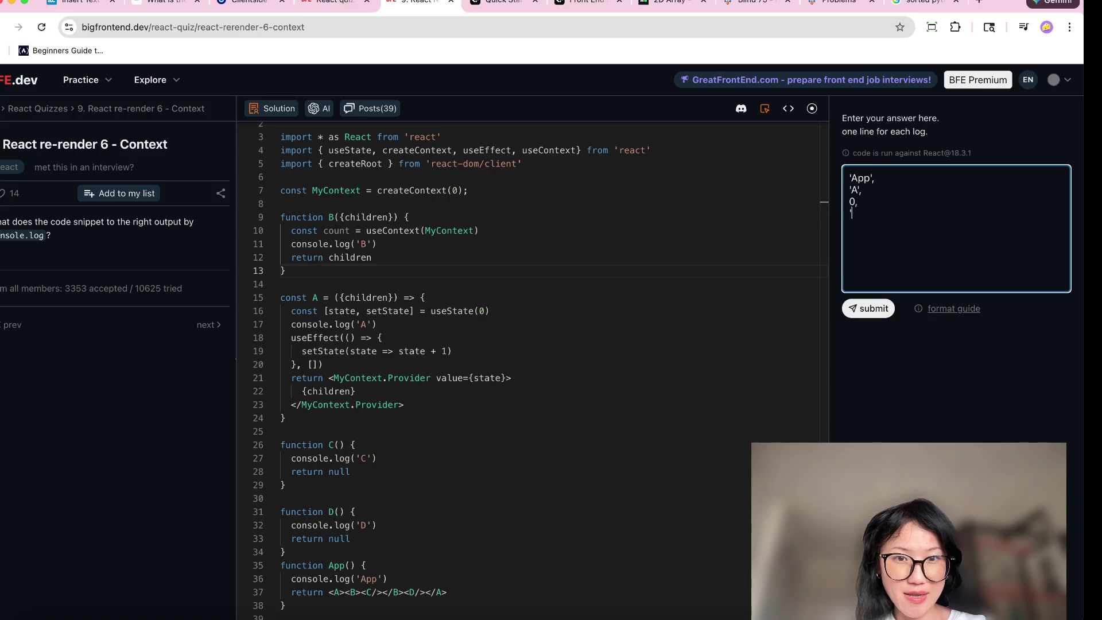
{"action": "key", "text": "Up"}
{"action": "key", "text": "Return"}
{"action": "type", "text": "count,"}
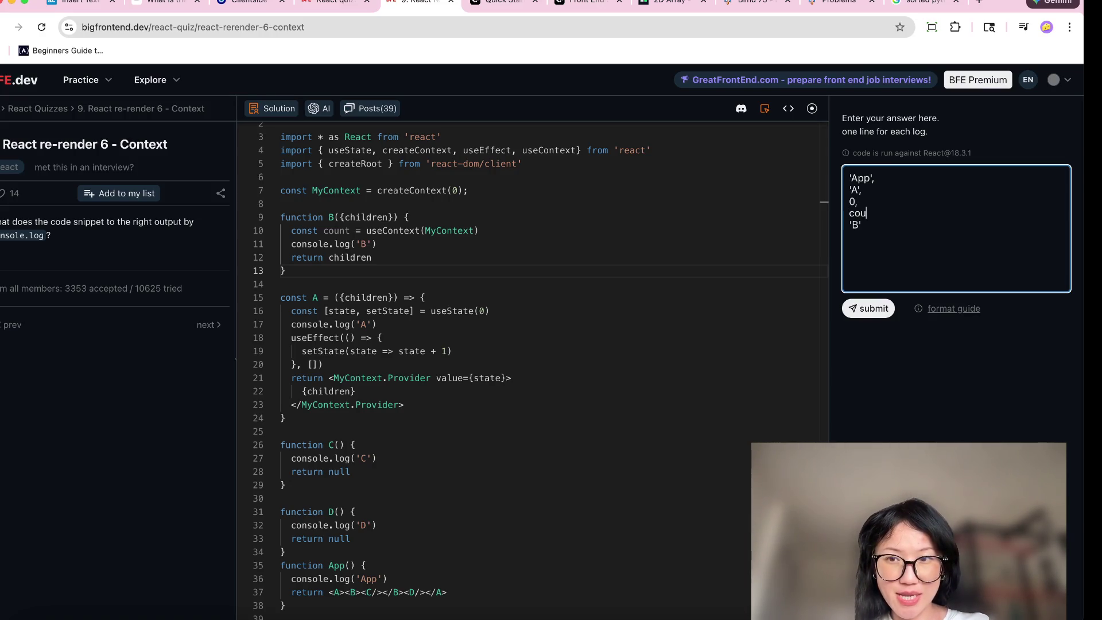
{"action": "left_click", "coordinate": [868, 223]}
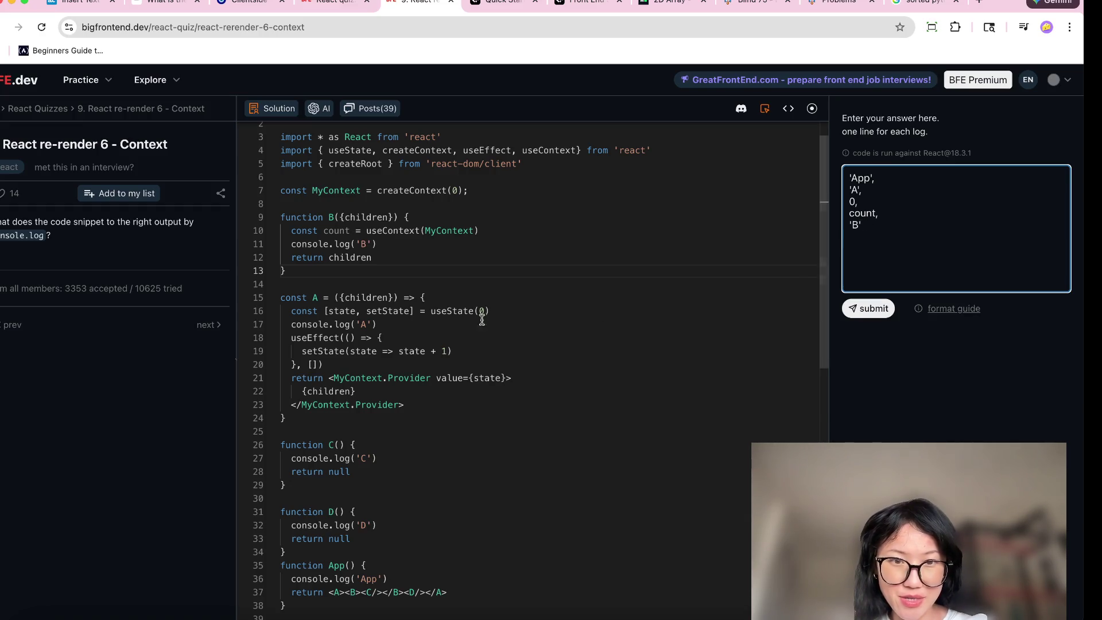
{"action": "key", "text": "Return"}
{"action": "type", "text": "'C',"}
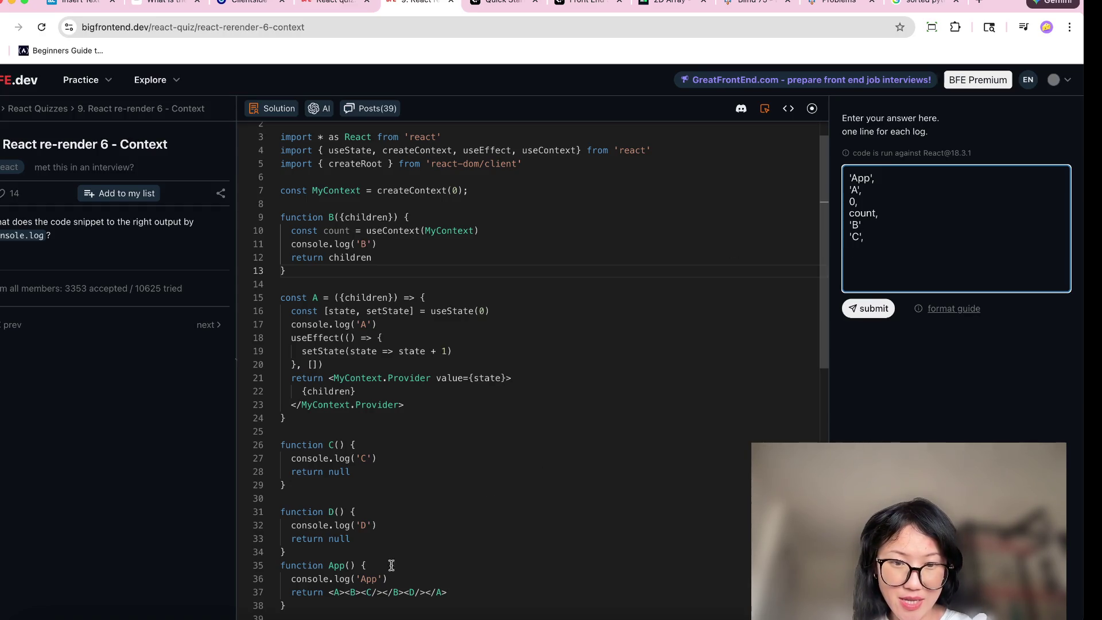
Trace how B returns its children, highlighting C nested inside B and component D
{"action": "left_click_drag", "start_coordinate": [382, 592], "coordinate": [361, 592]}
{"action": "double_click", "coordinate": [329, 257]}
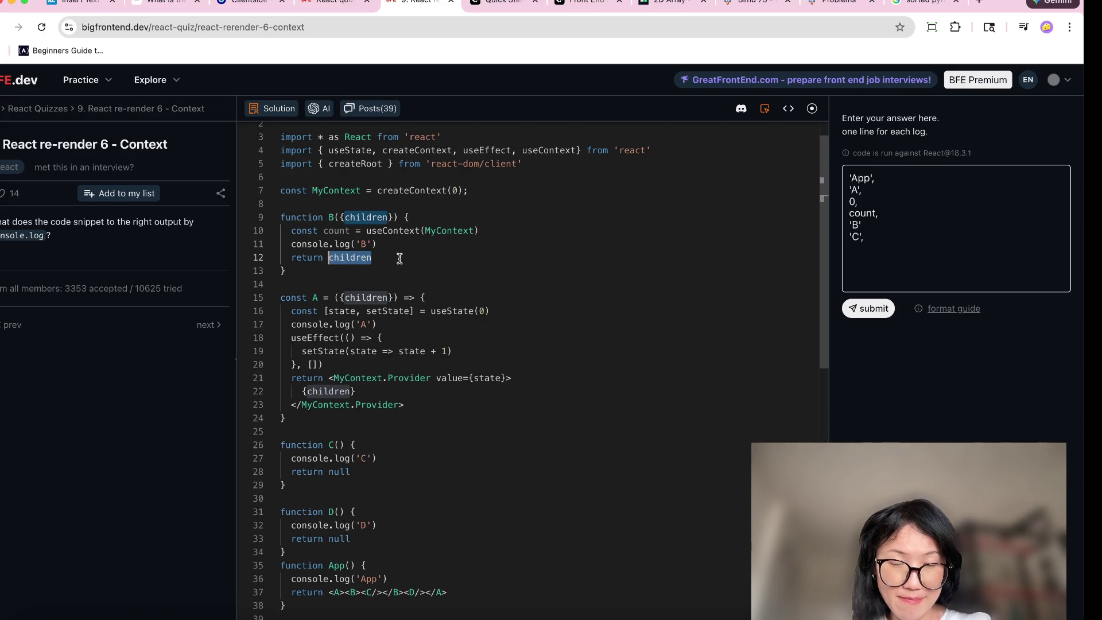
{"action": "left_click", "coordinate": [356, 596]}
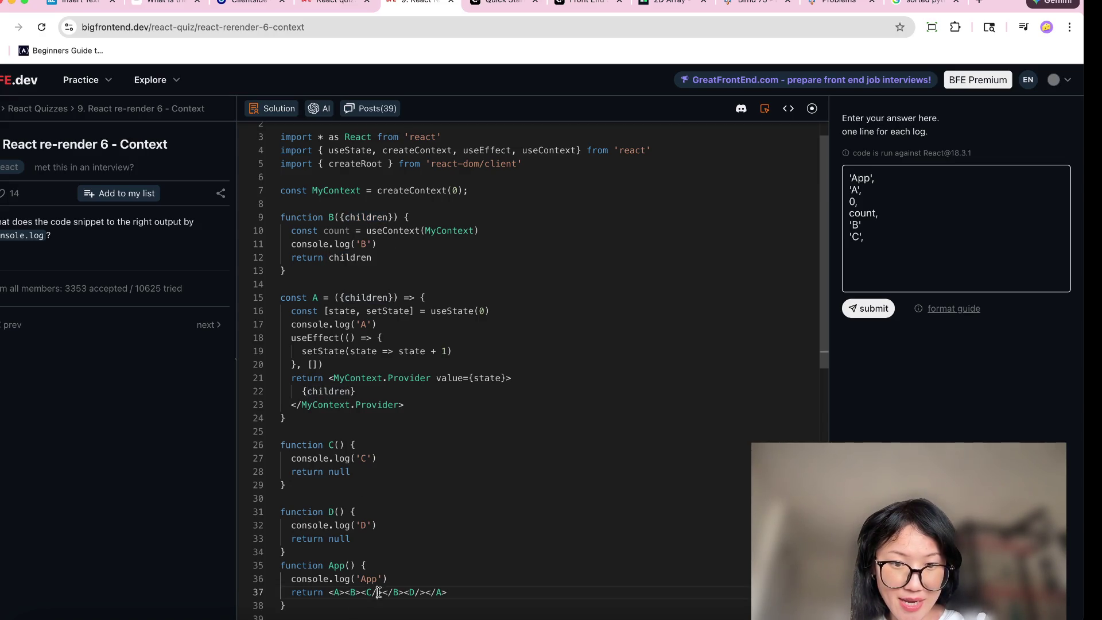
{"action": "left_click_drag", "start_coordinate": [405, 593], "coordinate": [335, 593]}
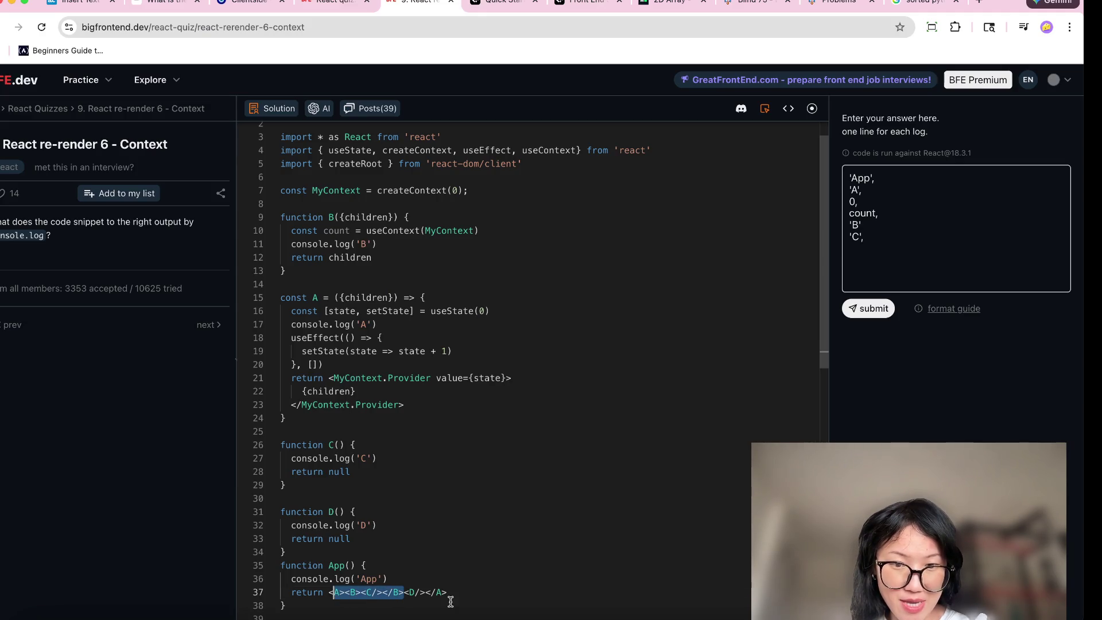
{"action": "left_click", "coordinate": [344, 512]}
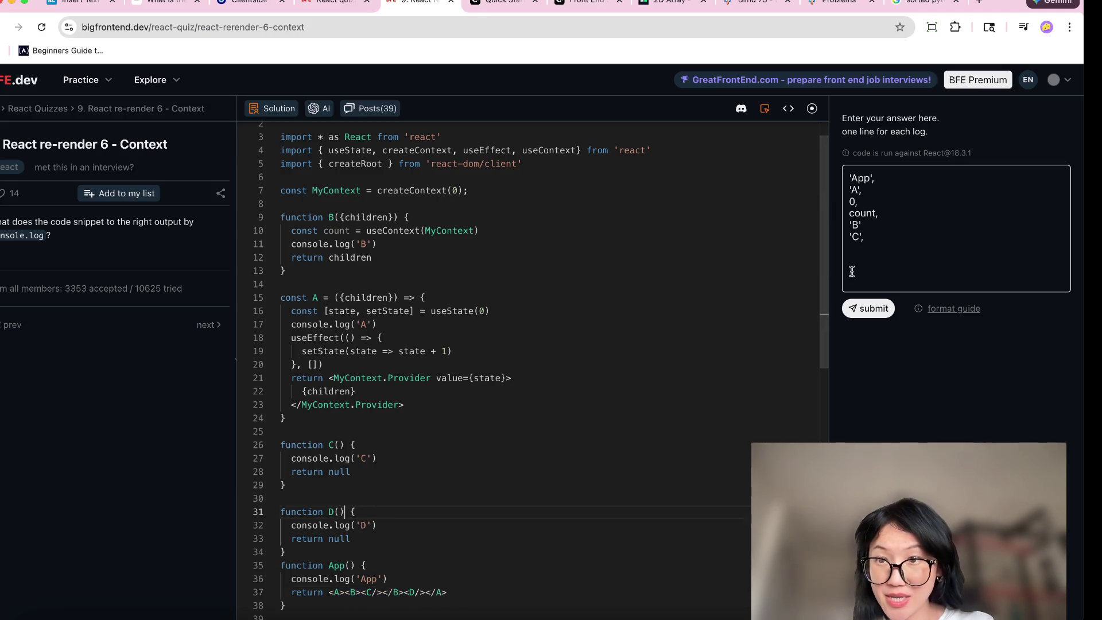
Add 'D' as the final answer line after 'C'
{"action": "left_click", "coordinate": [918, 256]}
{"action": "key", "text": "Return"}
{"action": "type", "text": "'D',"}
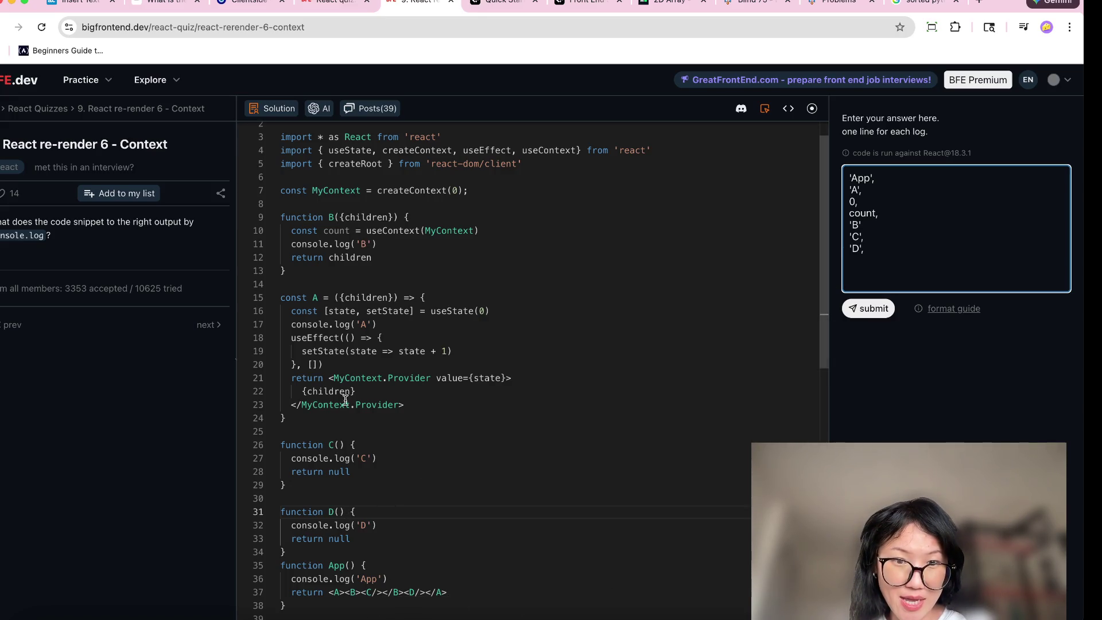
Review App's component tree and A's log call, then select the whole answer to check it
{"action": "left_click_drag", "start_coordinate": [448, 592], "coordinate": [334, 592]}
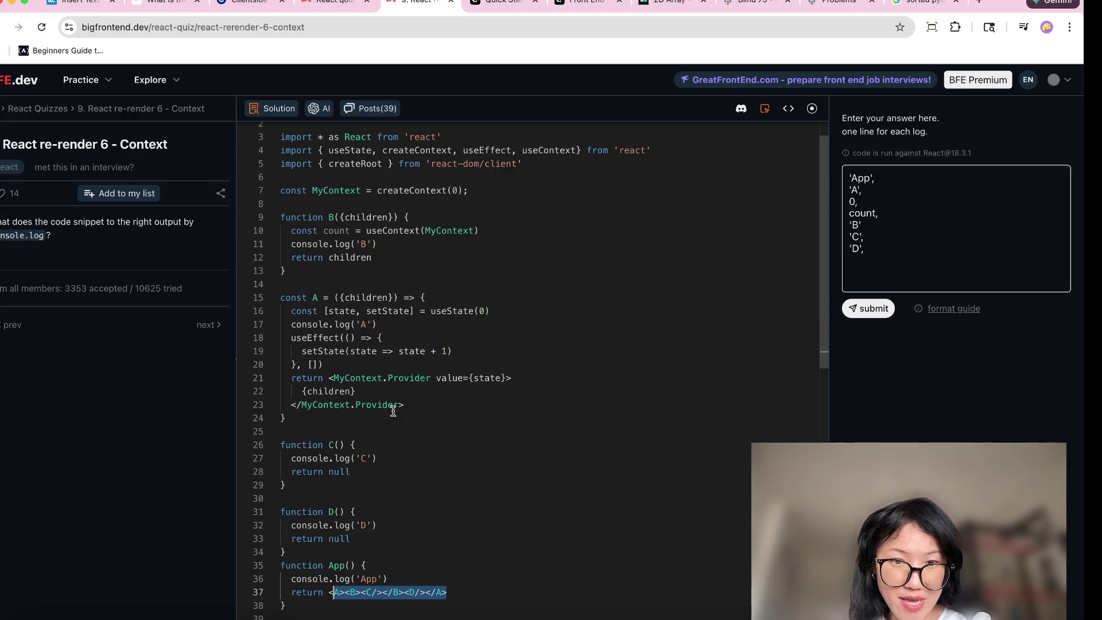
{"action": "left_click", "coordinate": [360, 325]}
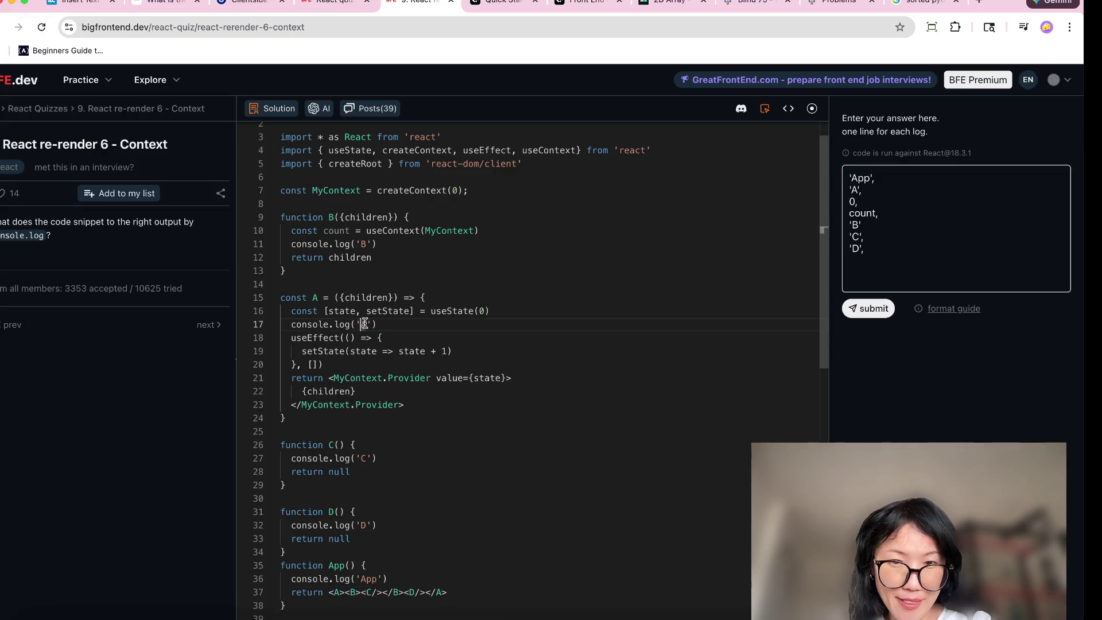
{"action": "scroll", "coordinate": [365, 321], "scroll_direction": "down", "scroll_amount": 5}
{"action": "scroll", "coordinate": [364, 321], "scroll_direction": "up", "scroll_amount": 6}
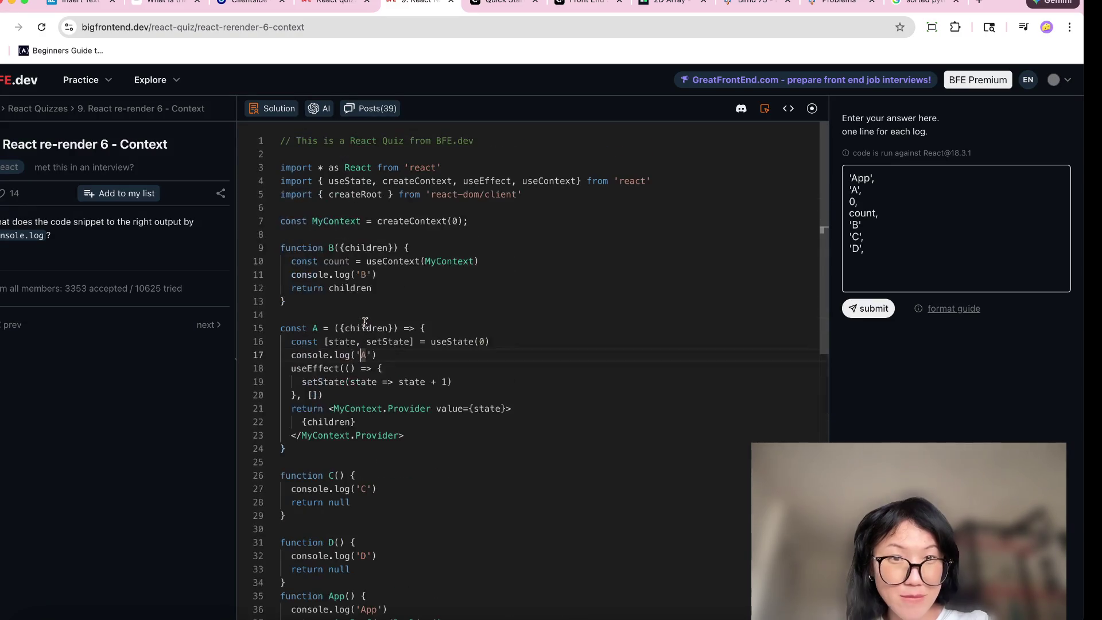
{"action": "left_click", "coordinate": [891, 246]}
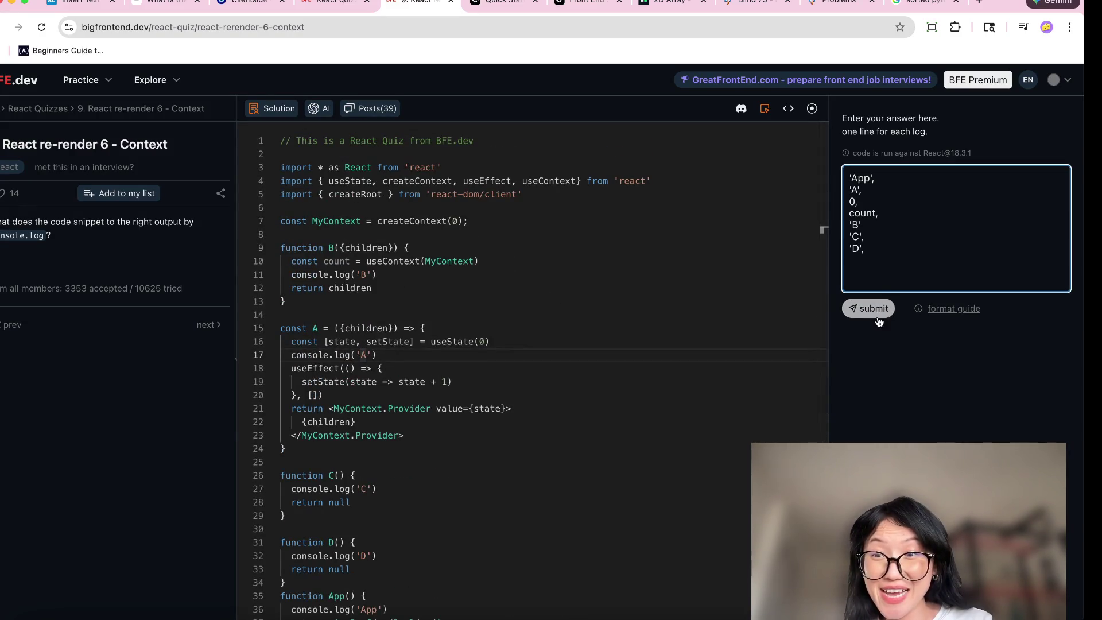
{"action": "left_click_drag", "start_coordinate": [888, 264], "coordinate": [830, 165]}
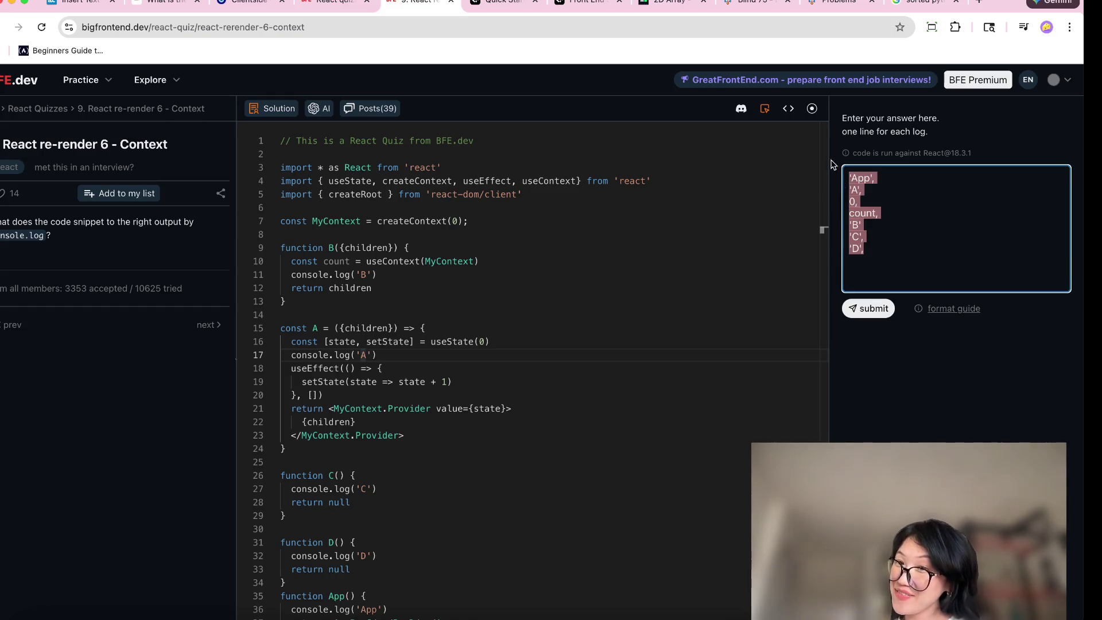
{"action": "left_click", "coordinate": [920, 188]}
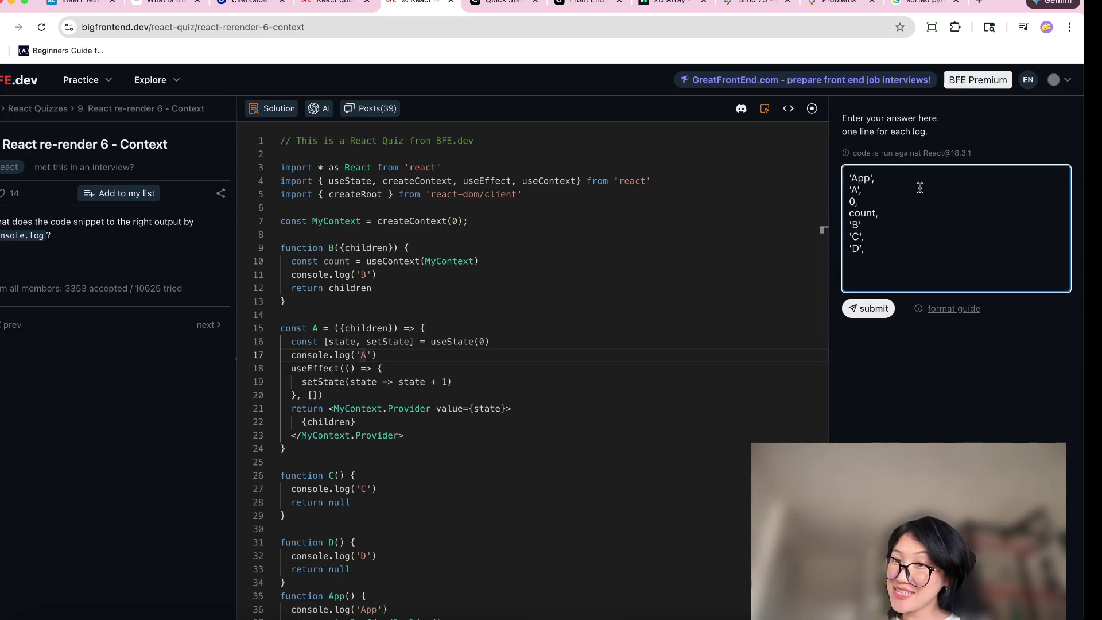
Open the quiz's Posts (39) discussion page
{"action": "left_click", "coordinate": [360, 109]}
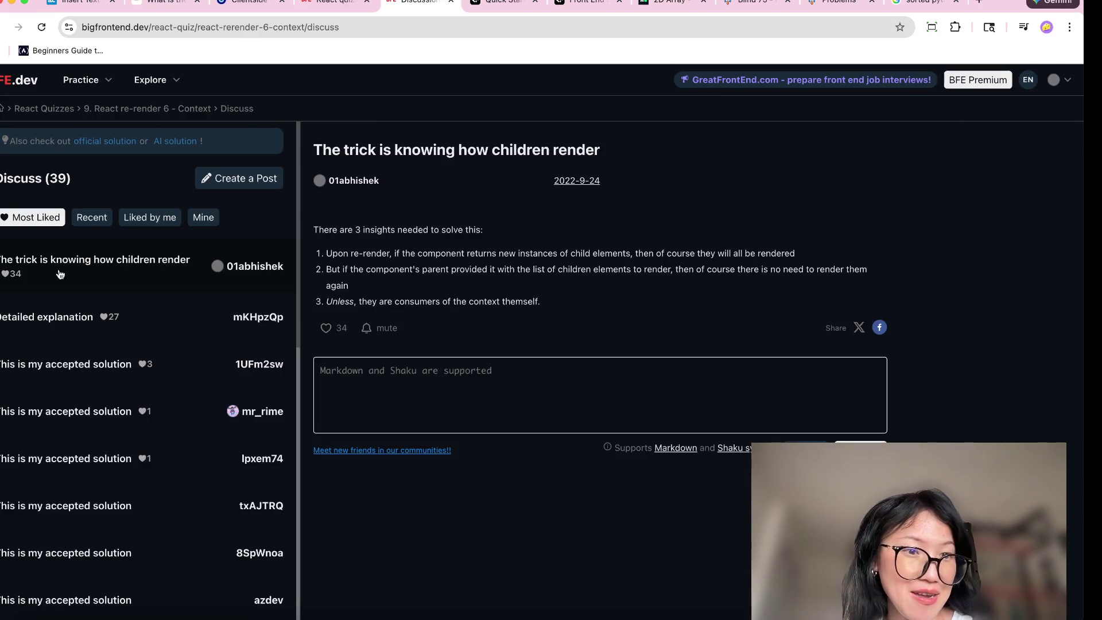